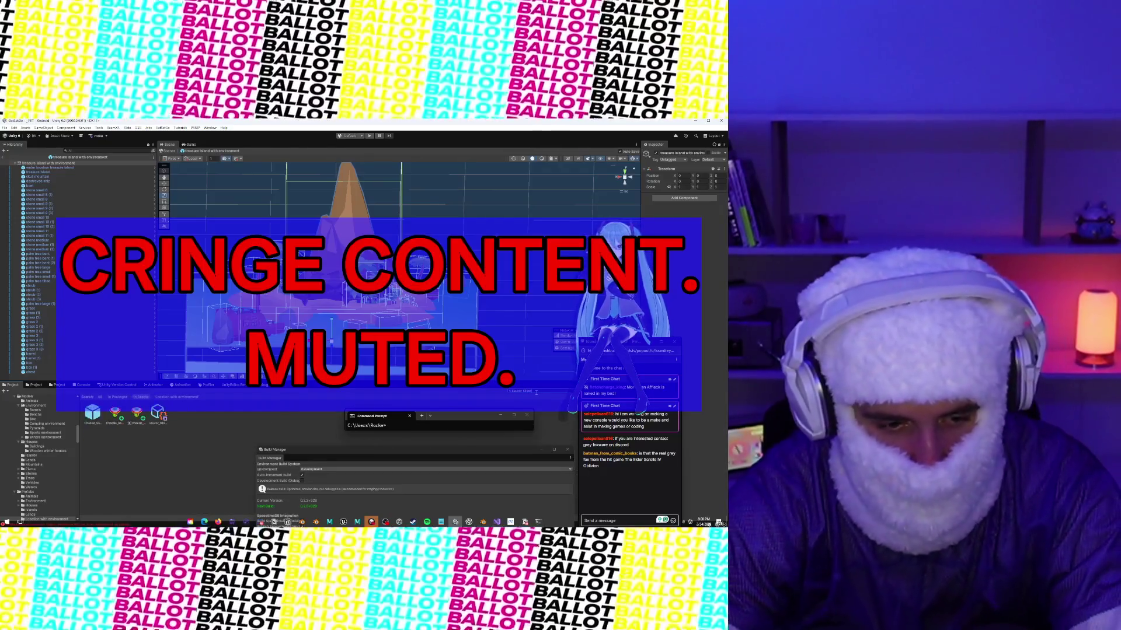
Step: Open the Chassis_Saucer_Slider prefab in prefab mode and pan to centre the saucer and its collider
left_click(92, 412)
double_click(92, 413)
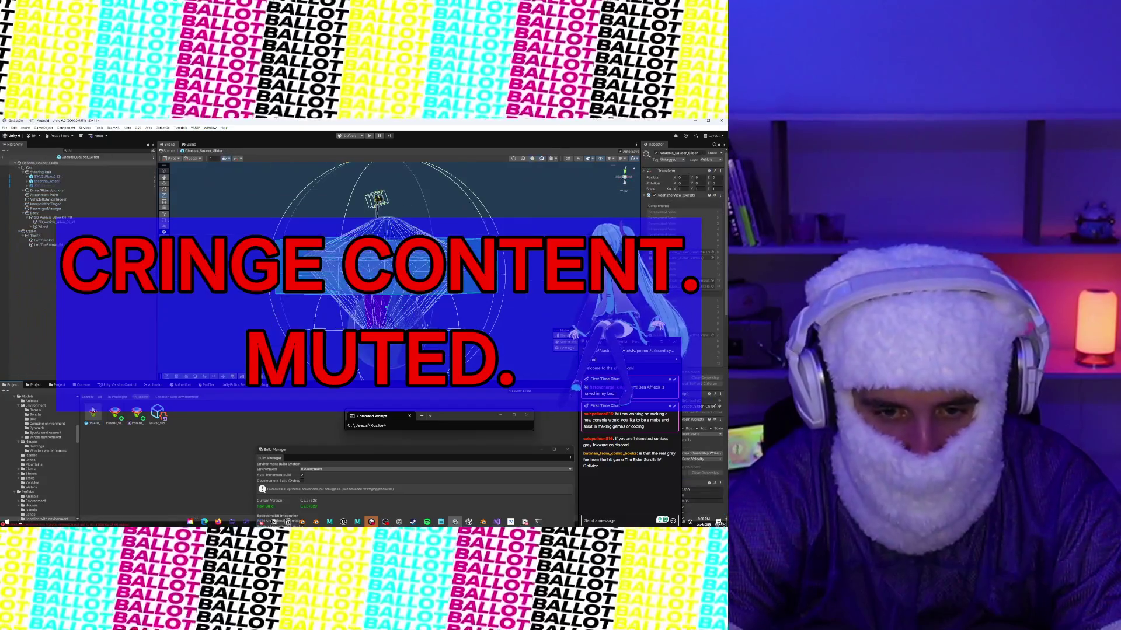
left_click_drag(400, 214, 353, 178)
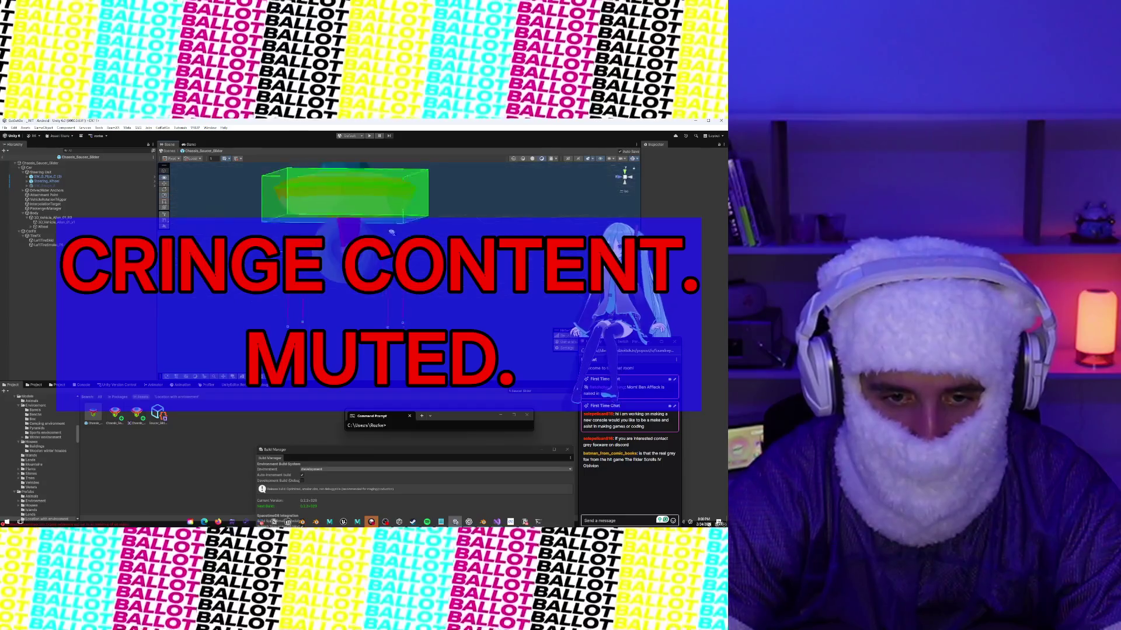
left_click_drag(408, 280, 424, 317)
Step: Zoom in on the saucer's wheel, select it, and orbit to look down on the saucer
scroll(424, 317, "up", 3)
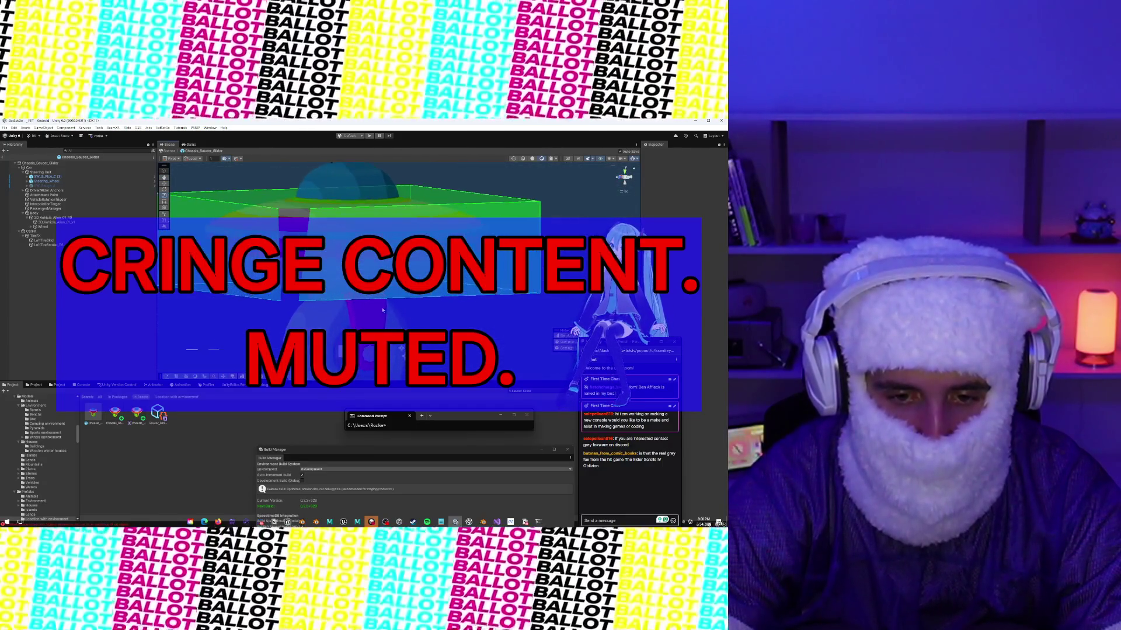
scroll(390, 305, "up", 5)
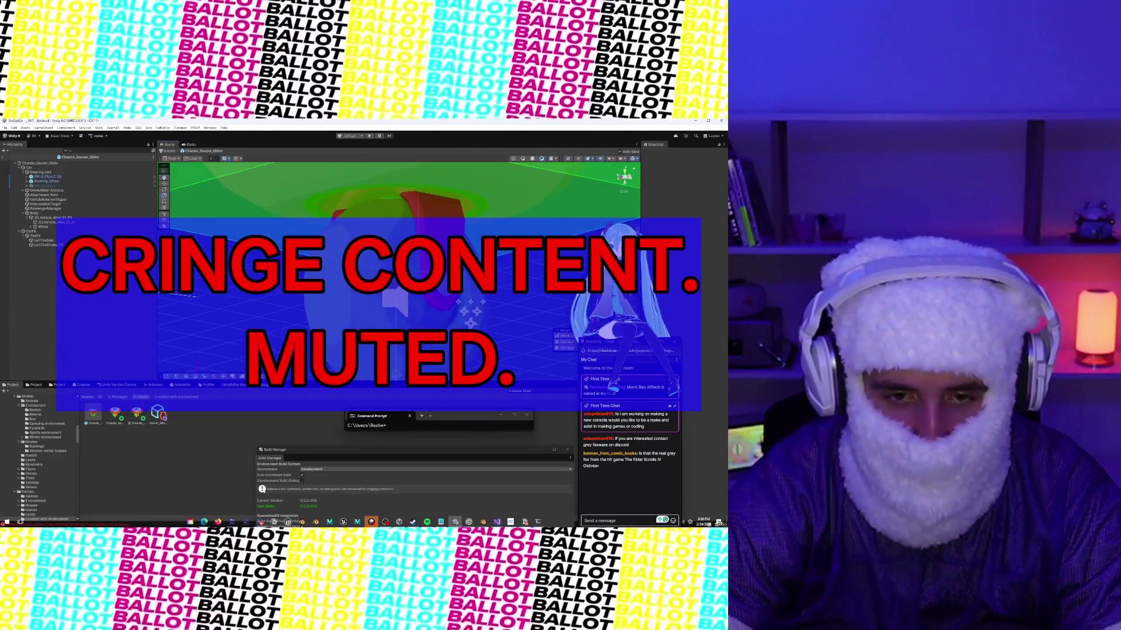
left_click(410, 318)
scroll(410, 318, "up", 3)
scroll(410, 318, "down", 3)
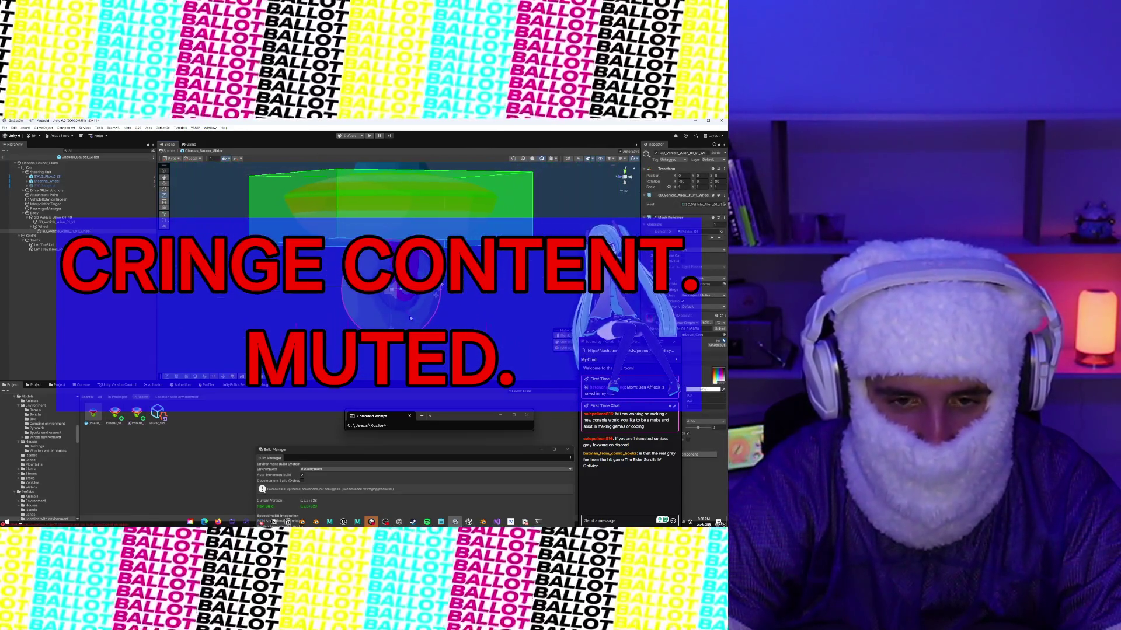
mouse_move(351, 220)
left_mouse_down()
mouse_move(433, 222)
mouse_move(426, 272)
mouse_move(476, 295)
mouse_move(453, 297)
left_mouse_up()
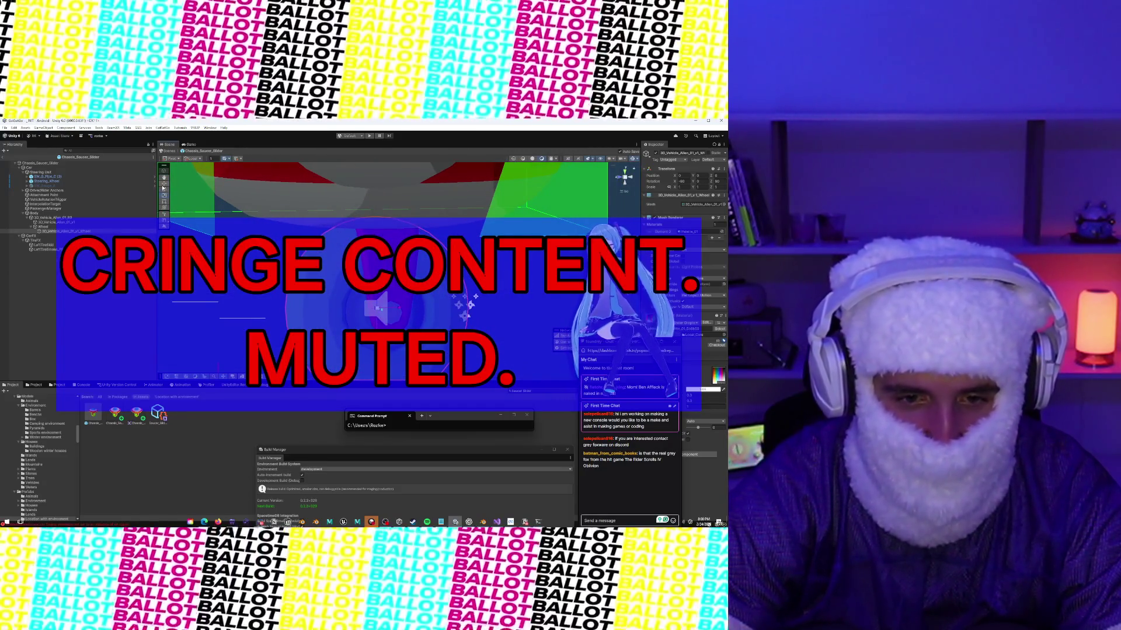
Step: Set the Wheel's Transform Position Y to 0.87
type("f")
type("1.05")
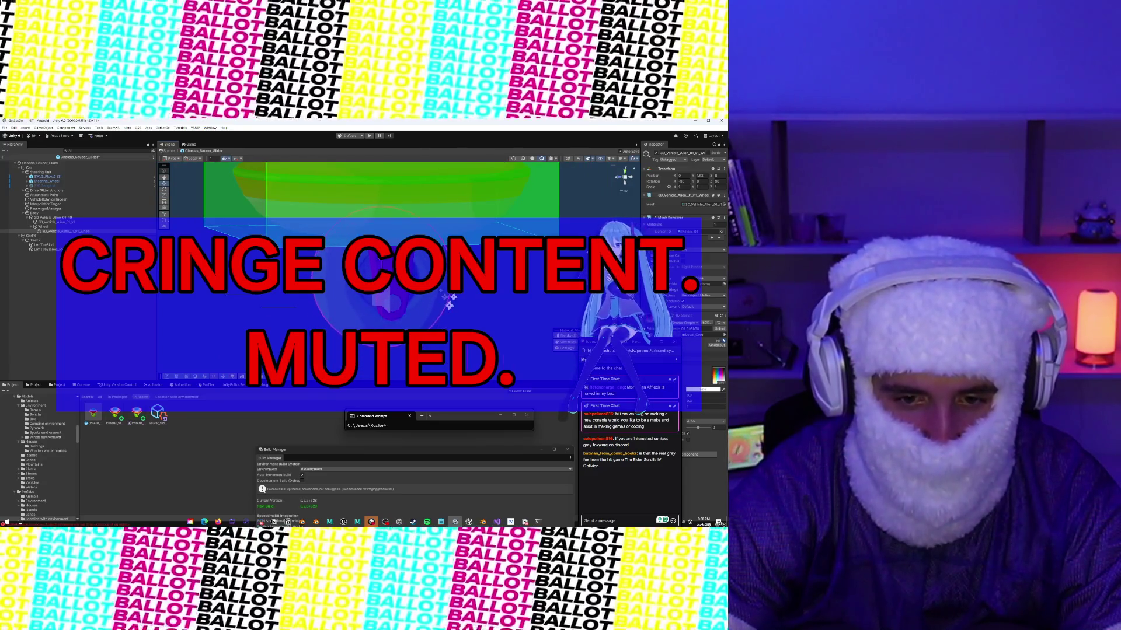
type("0.87")
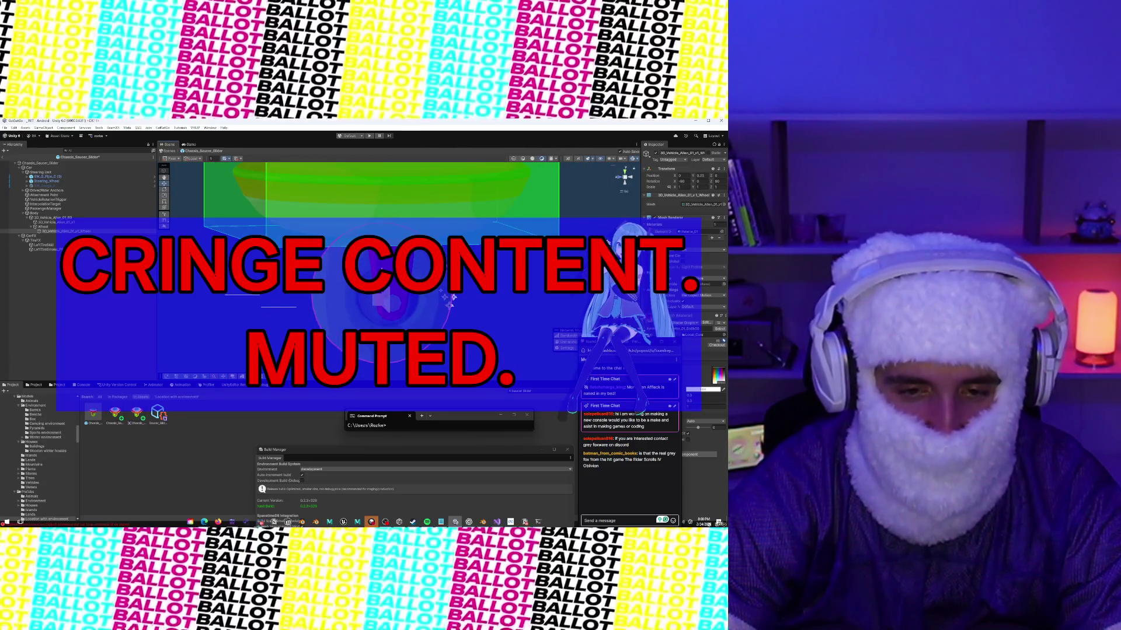
key("Return")
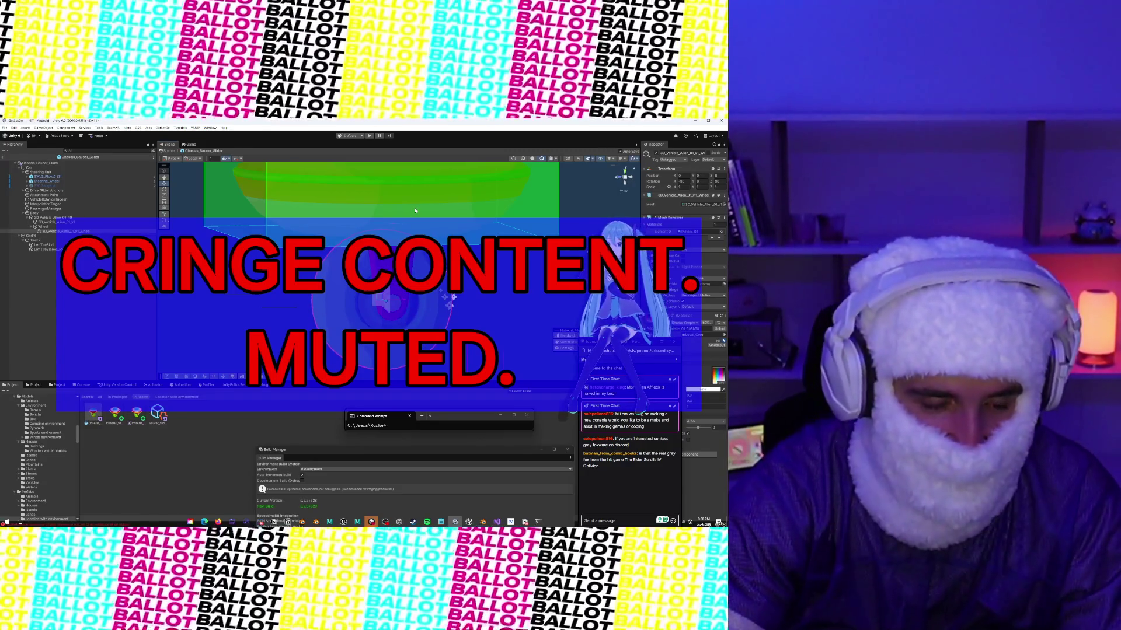
mouse_move(454, 298)
left_mouse_down()
mouse_move(364, 173)
mouse_move(379, 280)
left_mouse_up()
Step: Raise 3D_Vehicle_Allen_01_v1_Wheel to Y 0.23 with the move gizmo
double_click(55, 222)
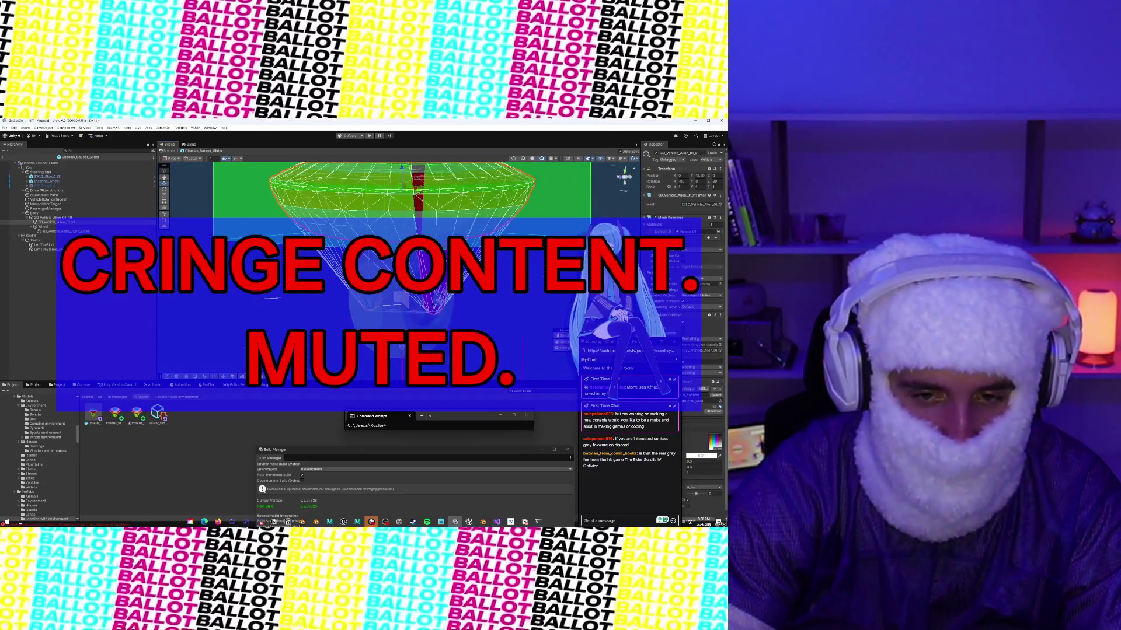
left_click(64, 231)
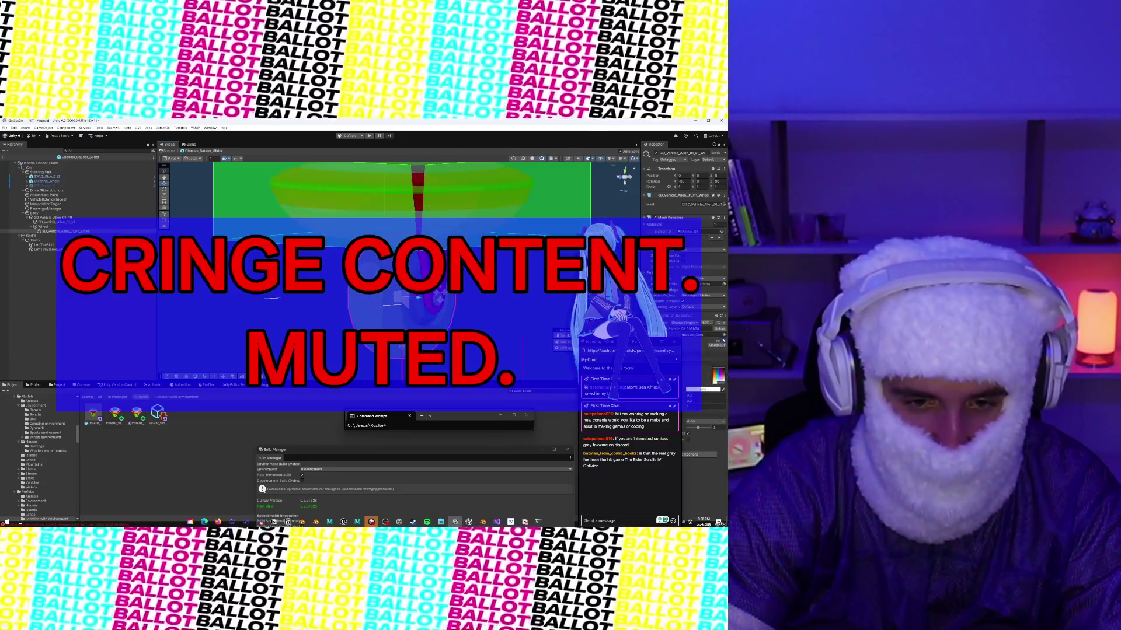
double_click(39, 162)
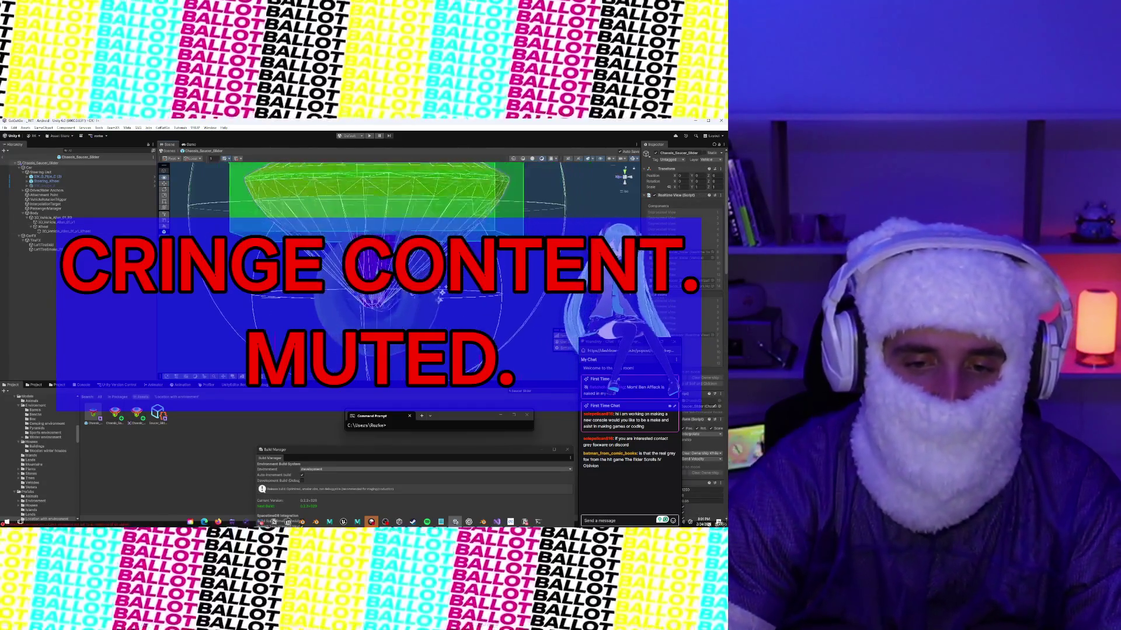
double_click(64, 231)
left_click_drag(357, 297, 370, 280)
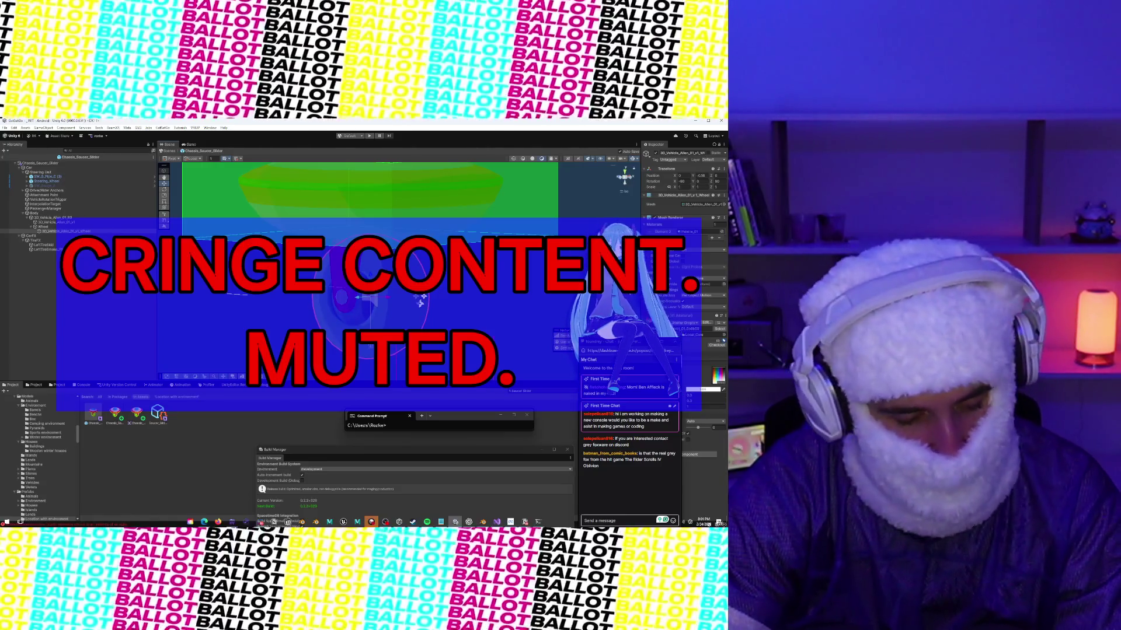
Step: Orbit down over the grid and select the Hand_Scanner_B_LOD1 object
left_click(370, 280)
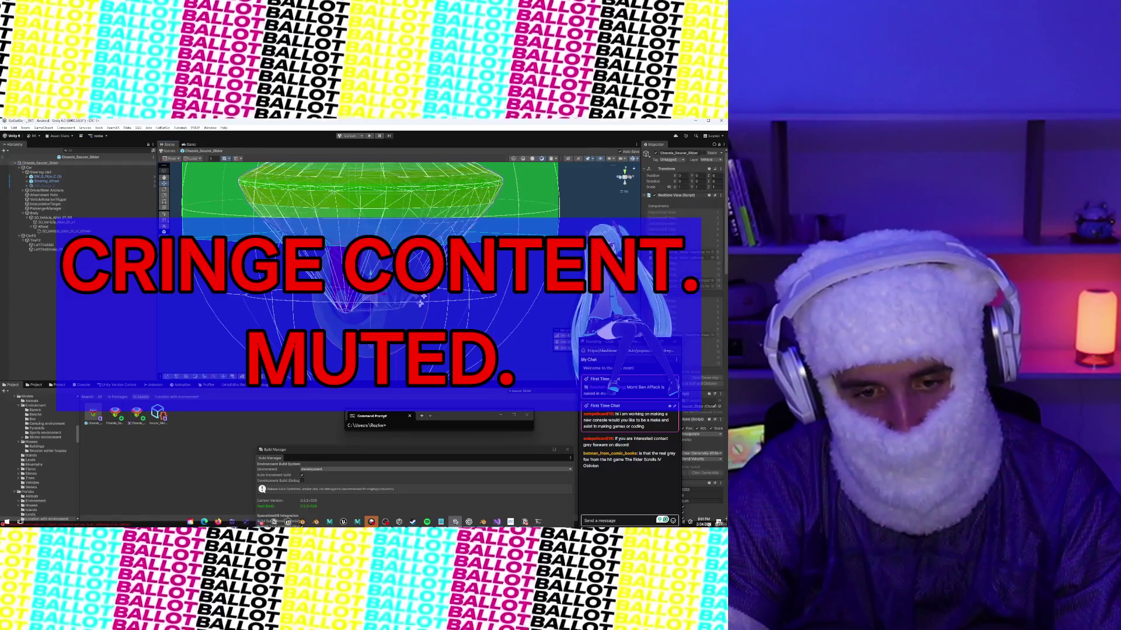
scroll(420, 300, "down", 3)
left_click(333, 355)
mouse_move(333, 355)
left_mouse_down()
mouse_move(328, 264)
mouse_move(307, 301)
mouse_move(391, 207)
mouse_move(418, 197)
mouse_move(486, 203)
left_mouse_up()
left_click(395, 194)
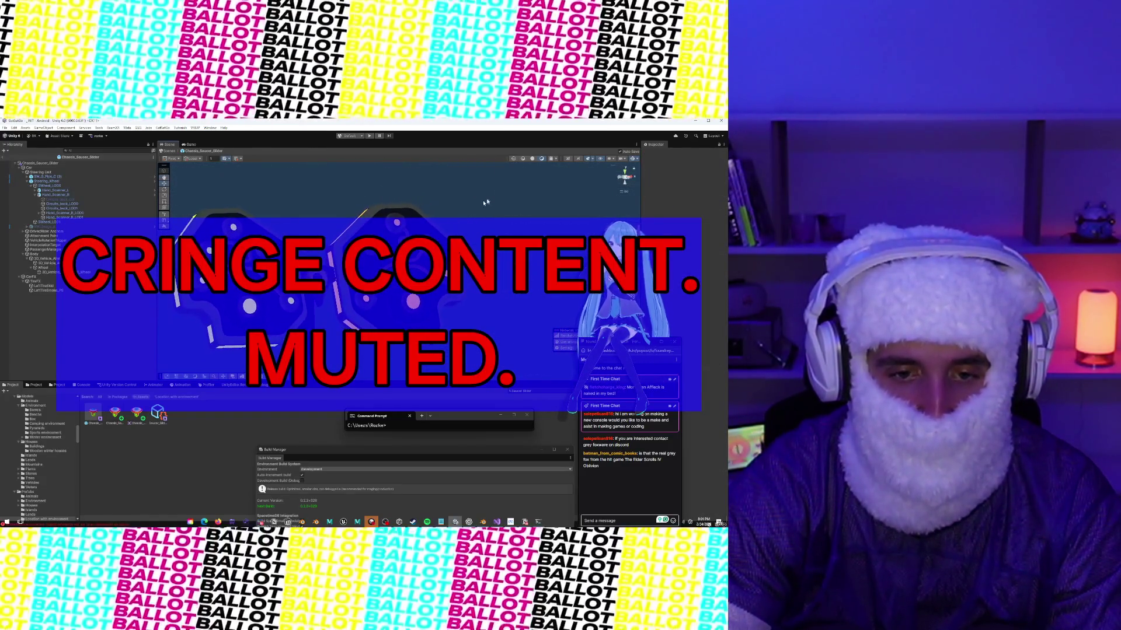
left_click(486, 202)
left_click(420, 207)
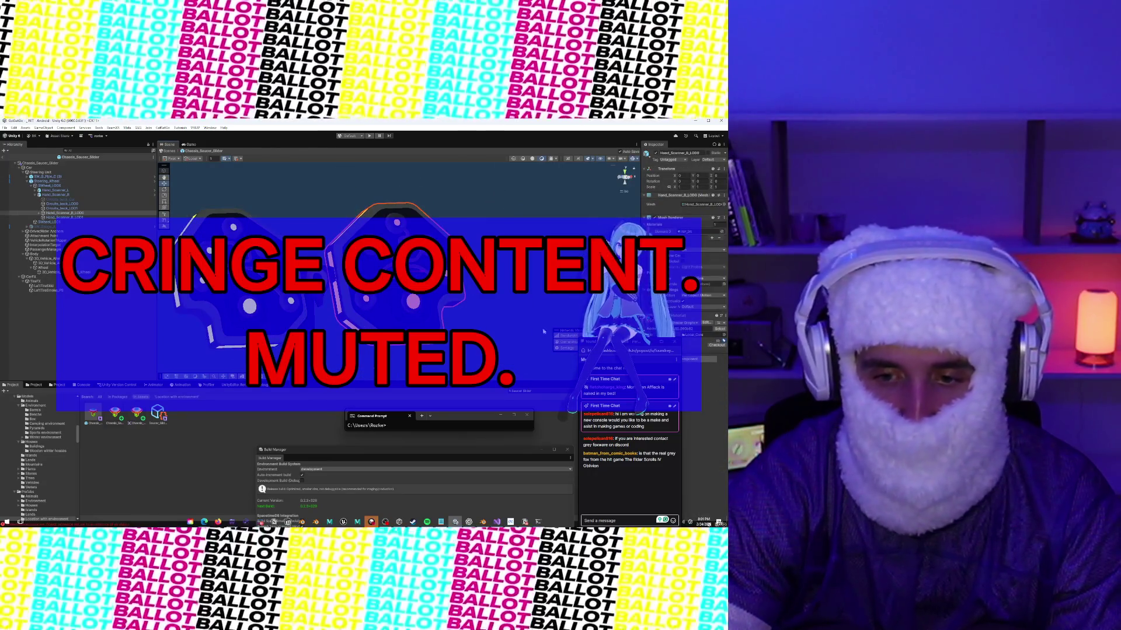
left_click_drag(637, 346, 468, 349)
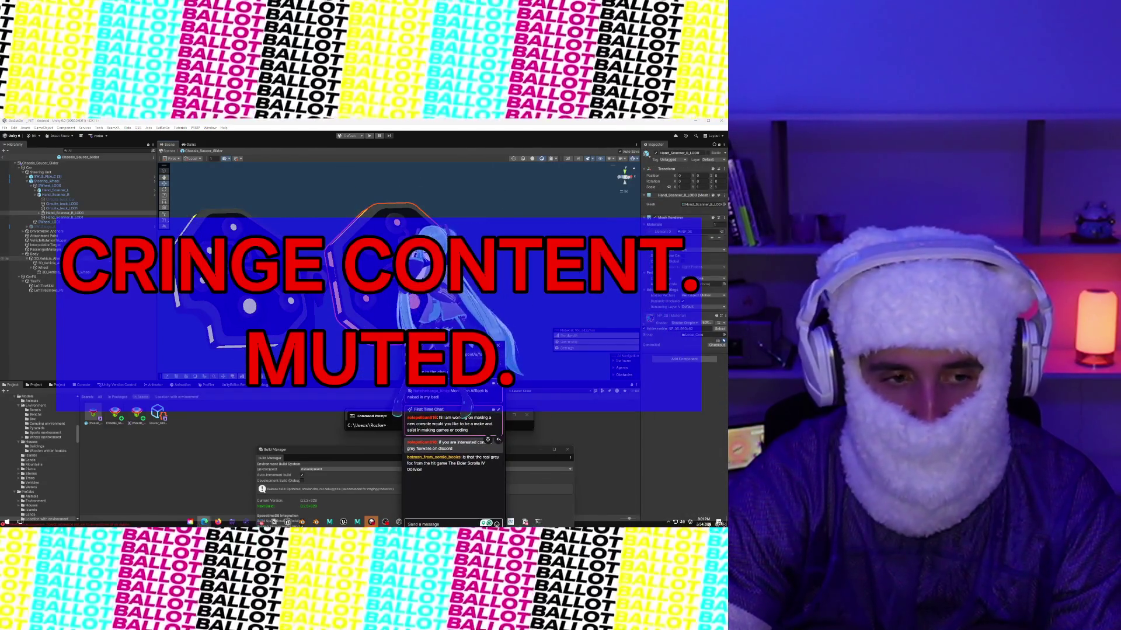
left_click(444, 332)
left_click(245, 213)
left_click(369, 265)
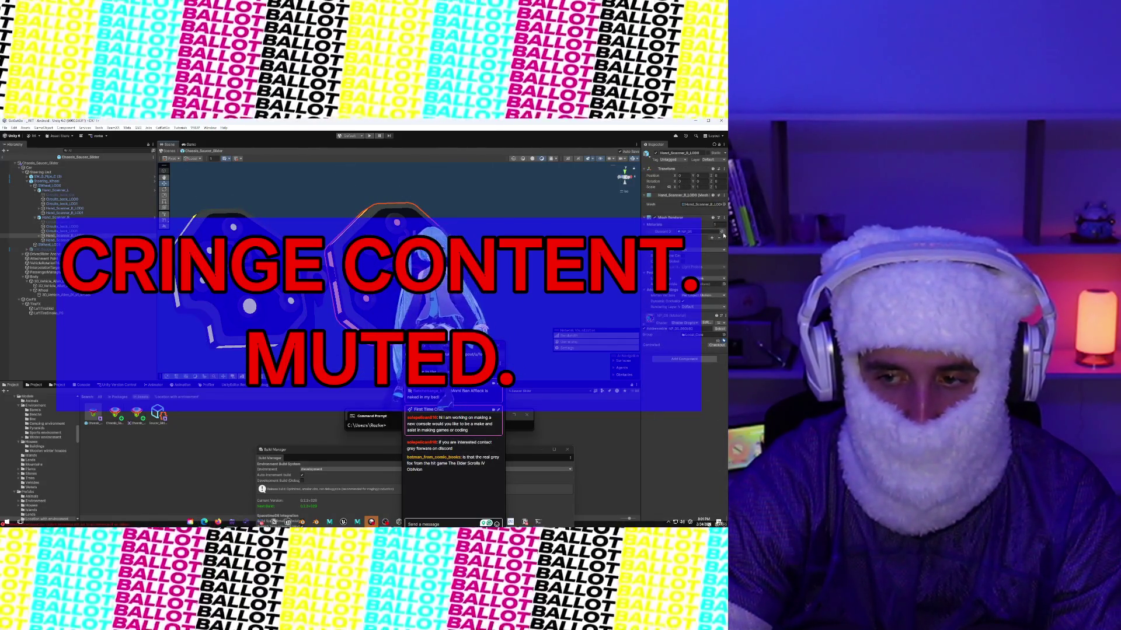
left_click(724, 232)
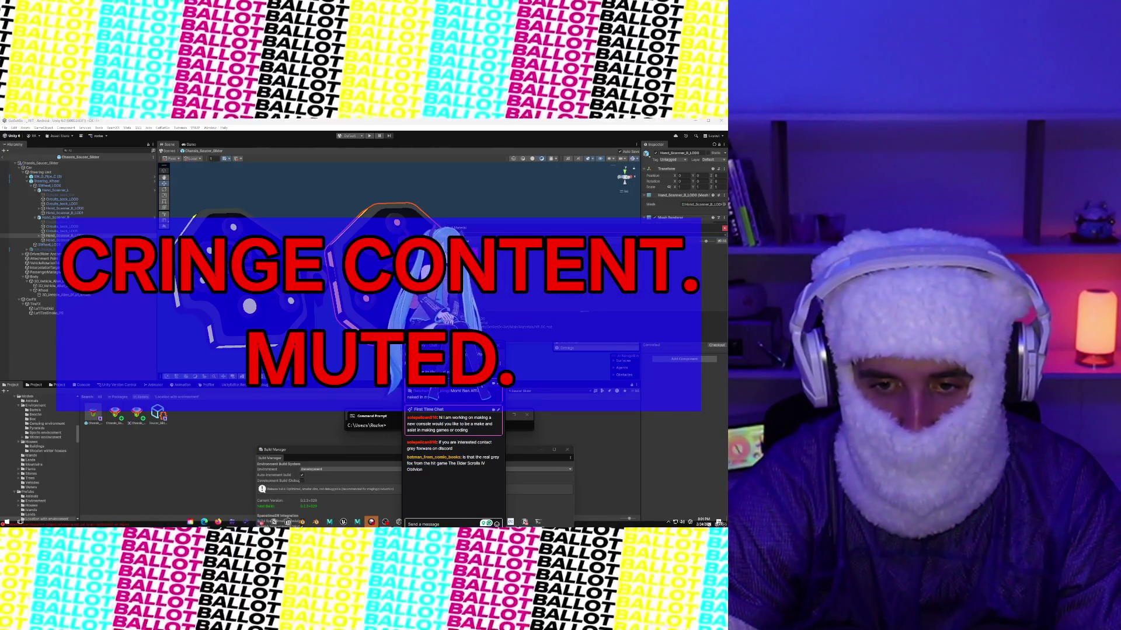
left_click(518, 227)
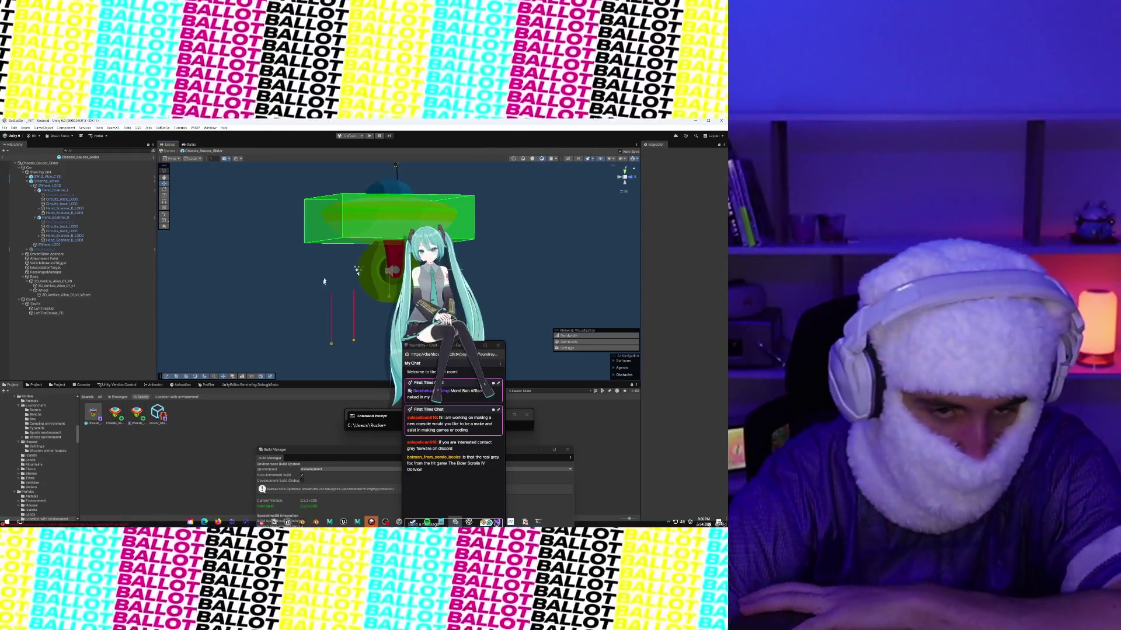
Step: Show the texture import settings of the second saucer image asset in the Inspector
scroll(324, 284, "down", 1)
scroll(324, 284, "down", 1)
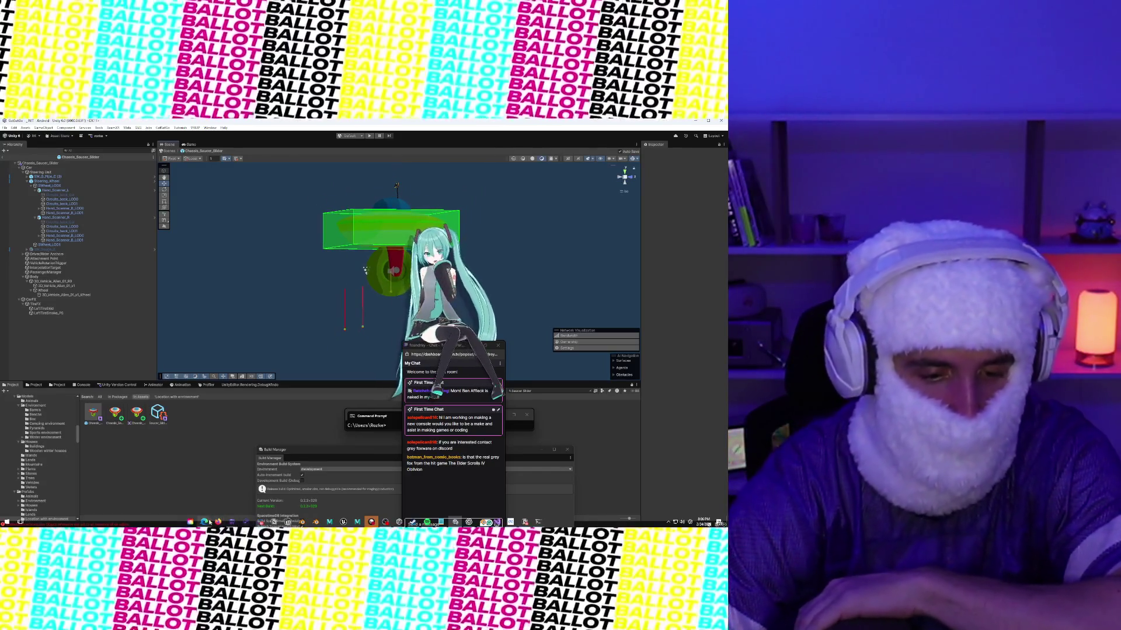
mouse_move(209, 522)
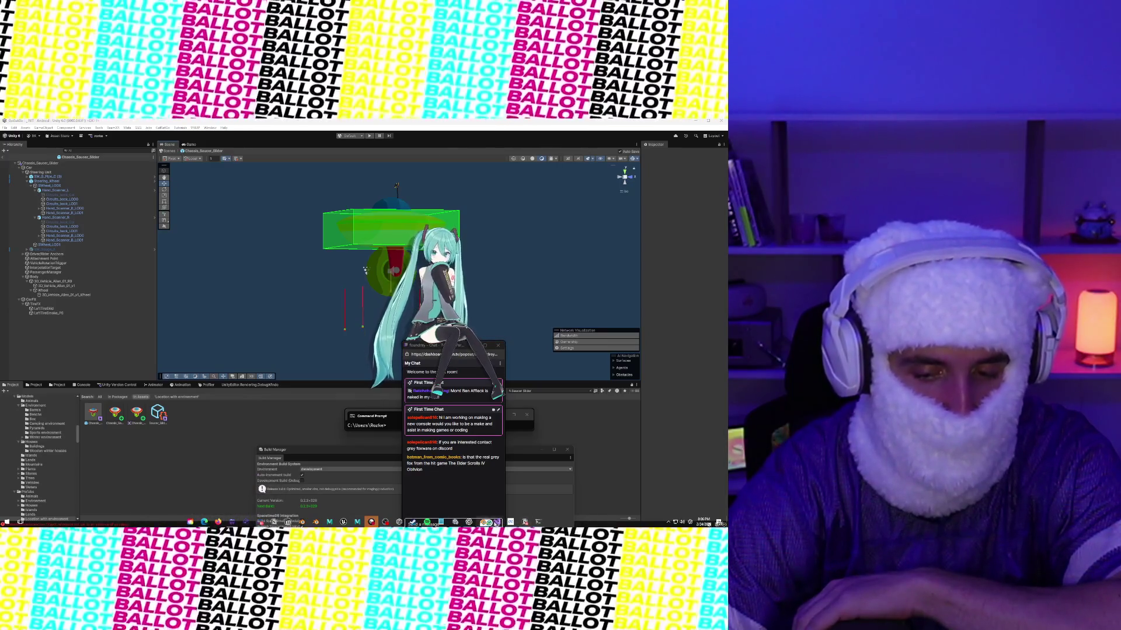
key("alt+Tab")
key("alt+Tab")
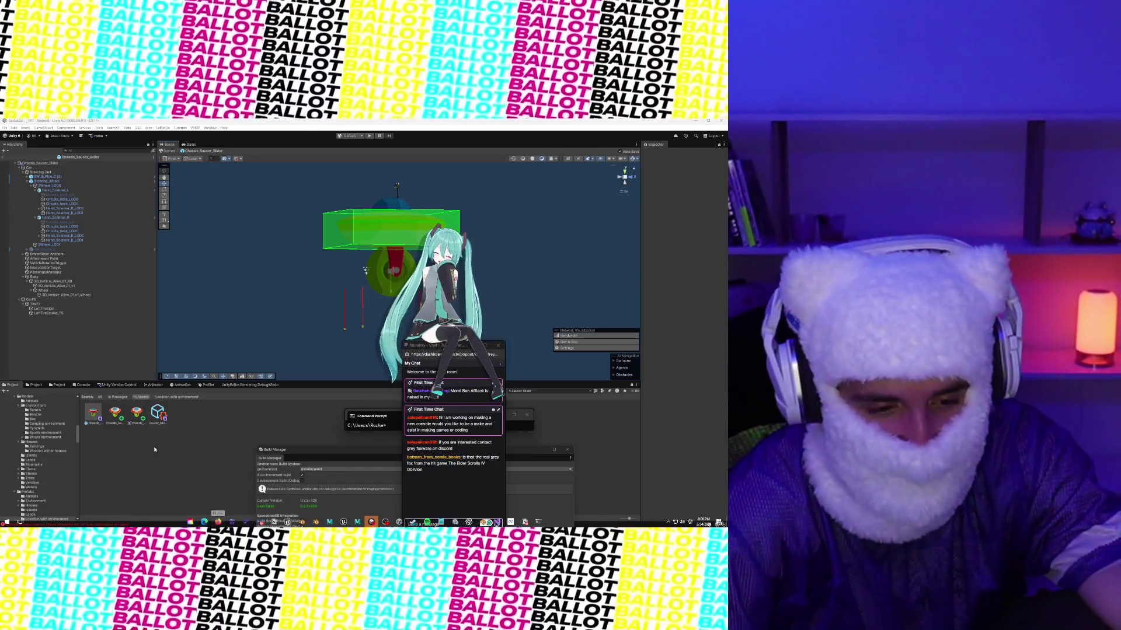
left_click(117, 415)
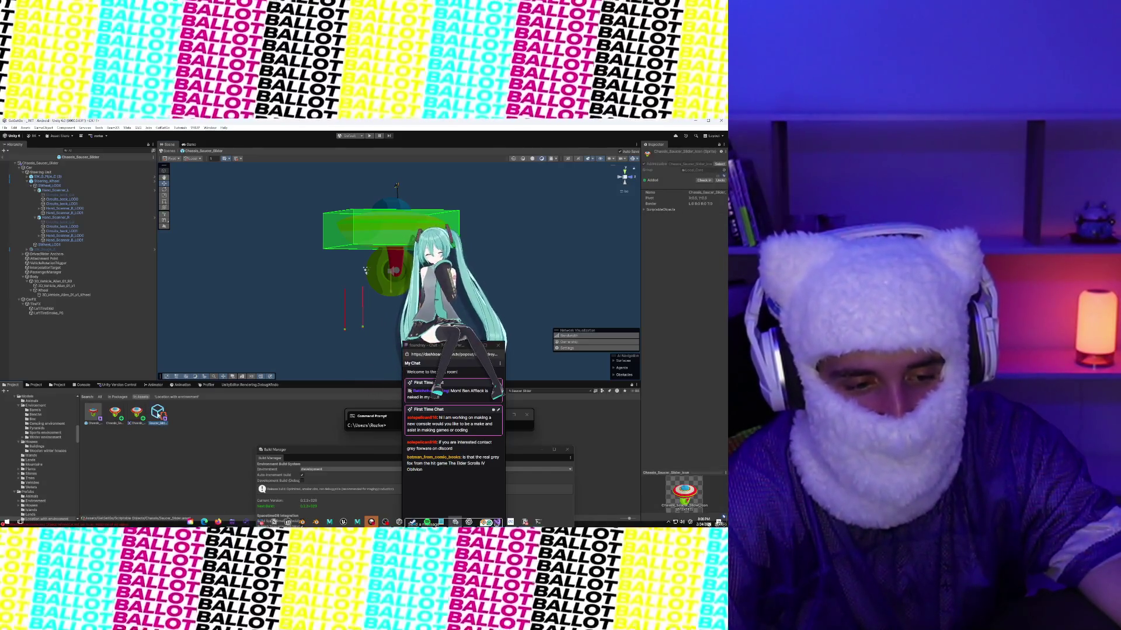
Step: Open the Build Manager, move it up-left and enlarge it to show Manual Steps and Build & Deploy
left_click(155, 413)
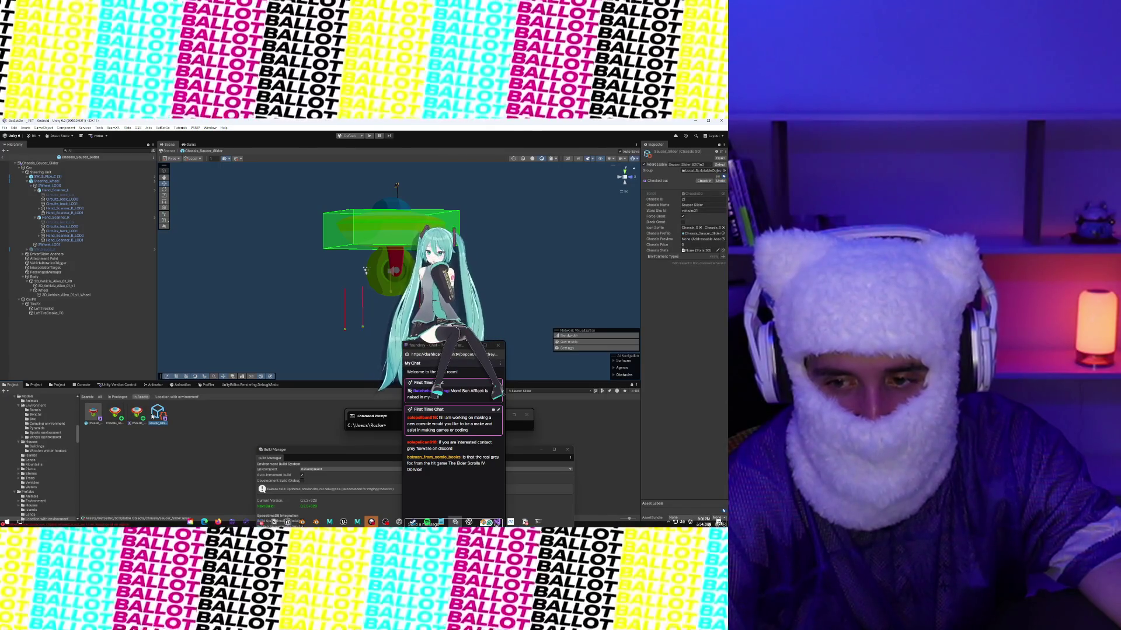
left_click(208, 127)
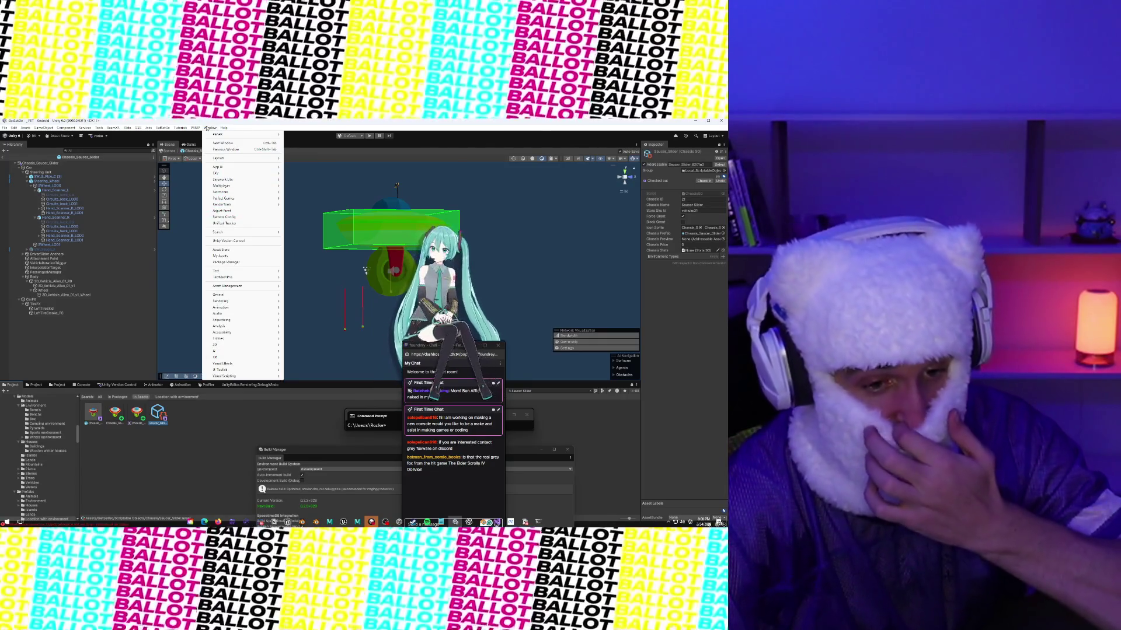
left_click(208, 128)
left_click(209, 129)
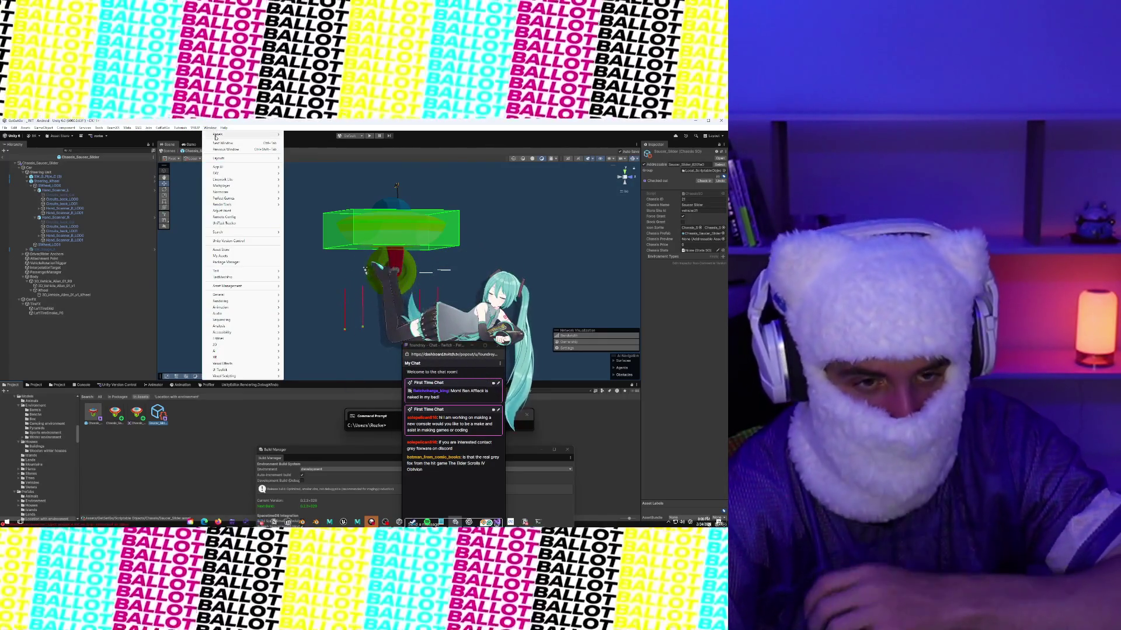
left_click(298, 452)
mouse_move(299, 452)
left_mouse_down()
mouse_move(242, 297)
mouse_move(159, 303)
mouse_move(79, 268)
mouse_move(89, 227)
left_mouse_up()
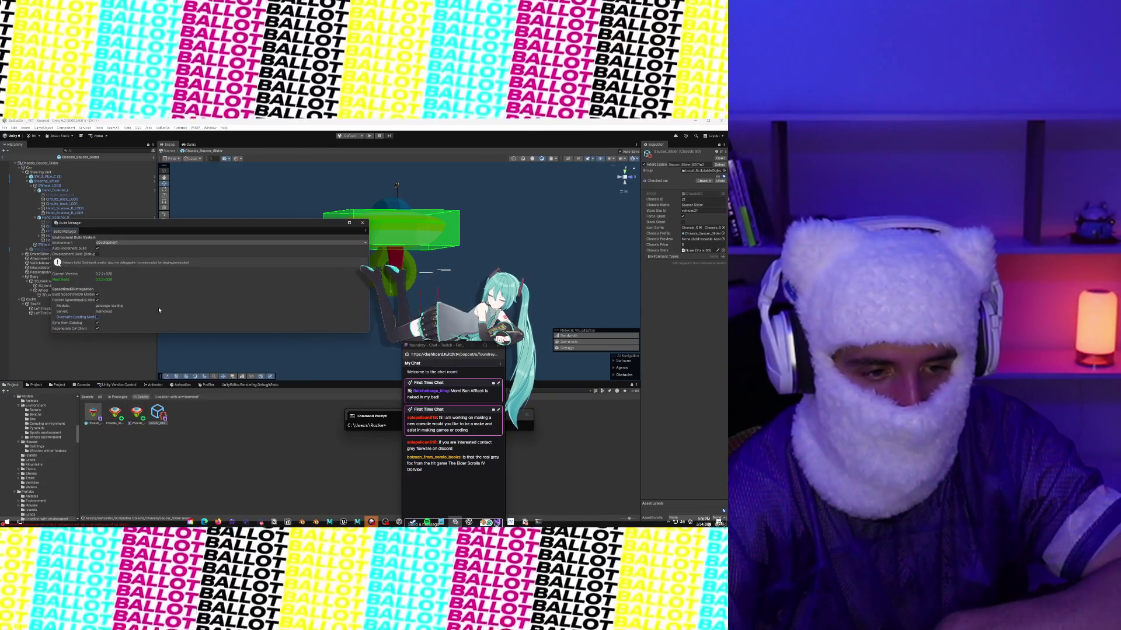
left_click_drag(166, 331, 164, 411)
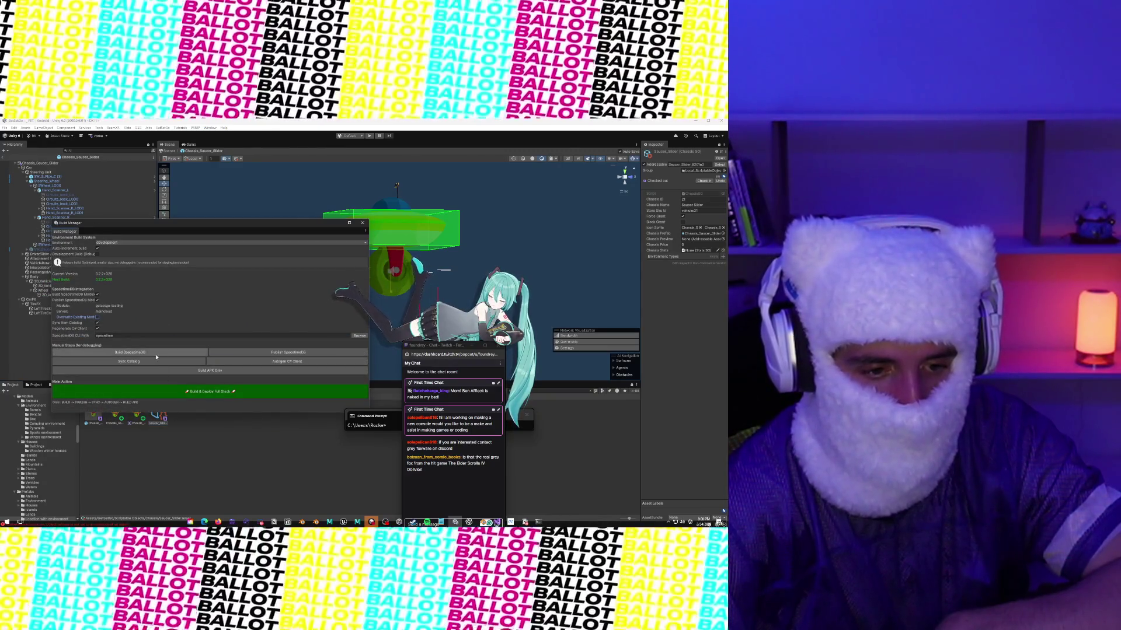
left_click(157, 362)
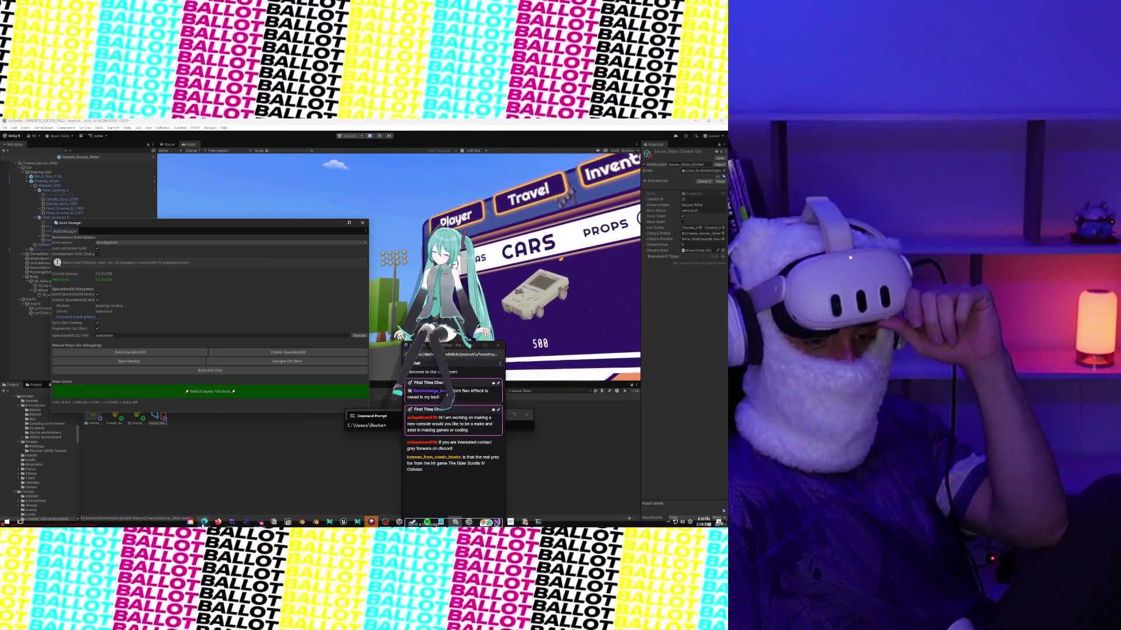
left_click(158, 496)
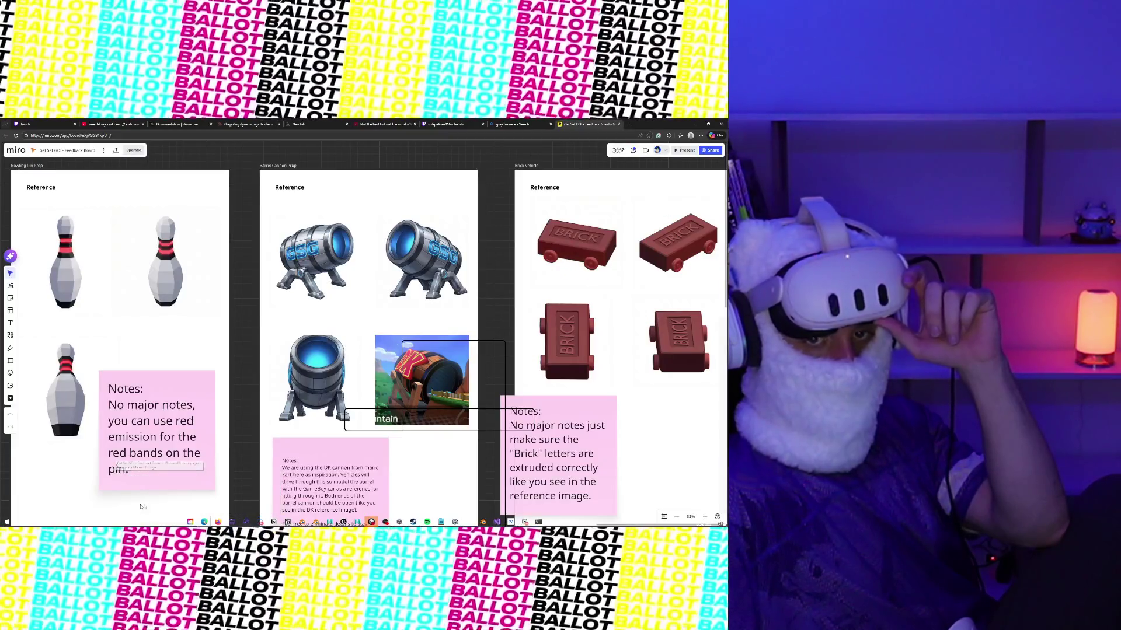
left_click(695, 124)
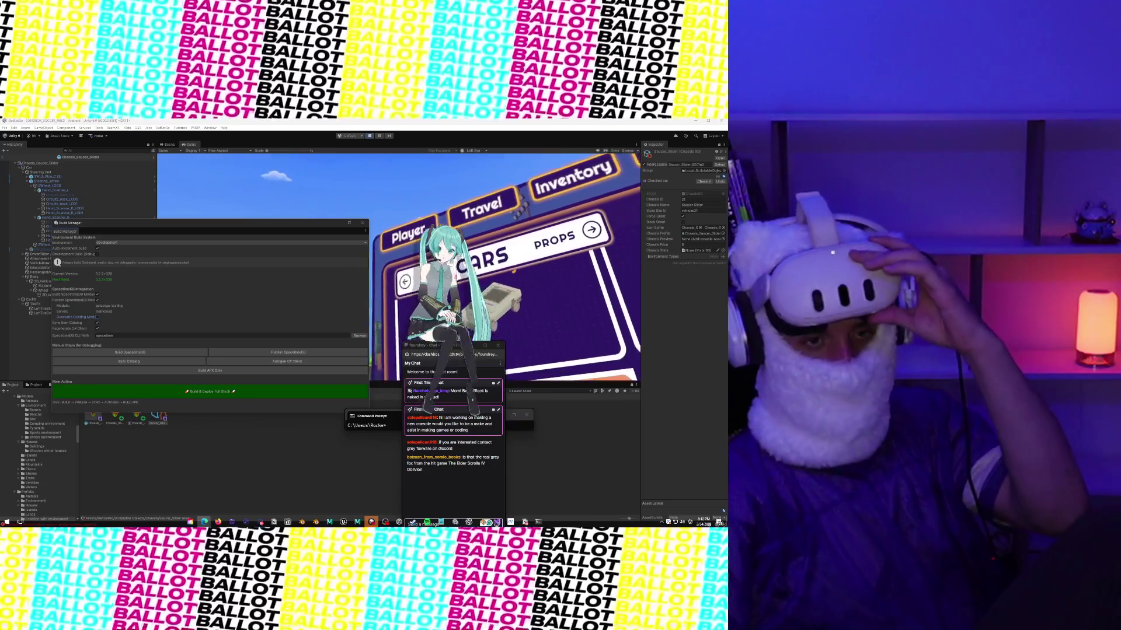
left_click_drag(143, 227, 327, 324)
Step: Search '404', drag 404 - God Mode Tools into the Hierarchy and select its Vehicle Spawner
left_click(35, 385)
left_click(58, 384)
mouse_move(289, 320)
left_mouse_down()
mouse_move(444, 373)
mouse_move(553, 393)
left_mouse_up()
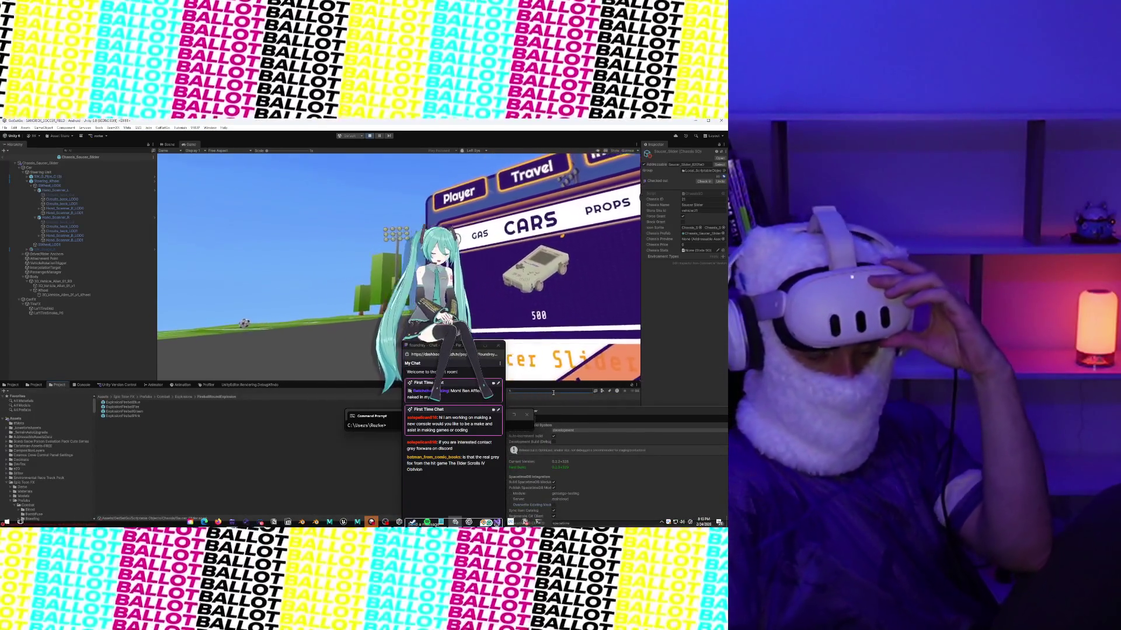
type("40")
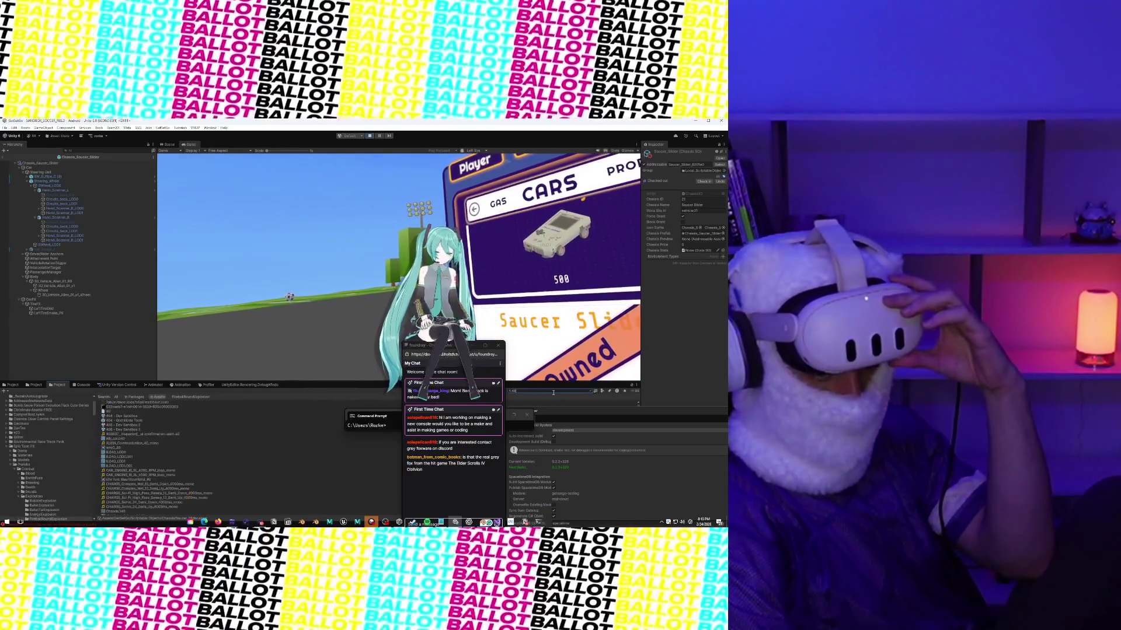
type("4")
left_click(129, 408)
left_click_drag(129, 408, 18, 318)
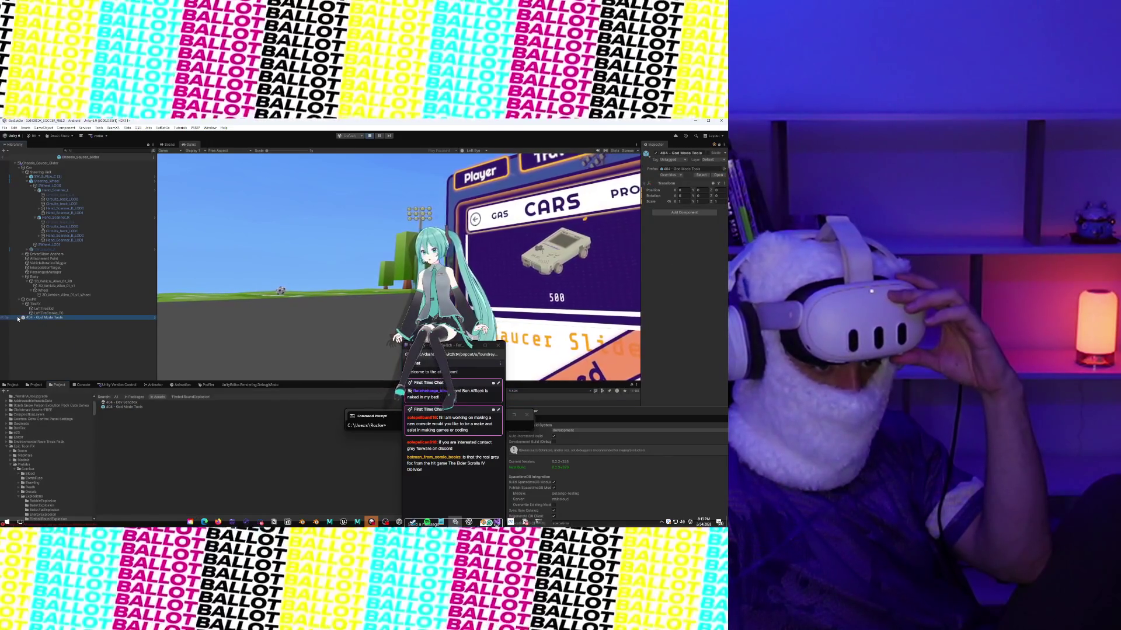
left_click(18, 319)
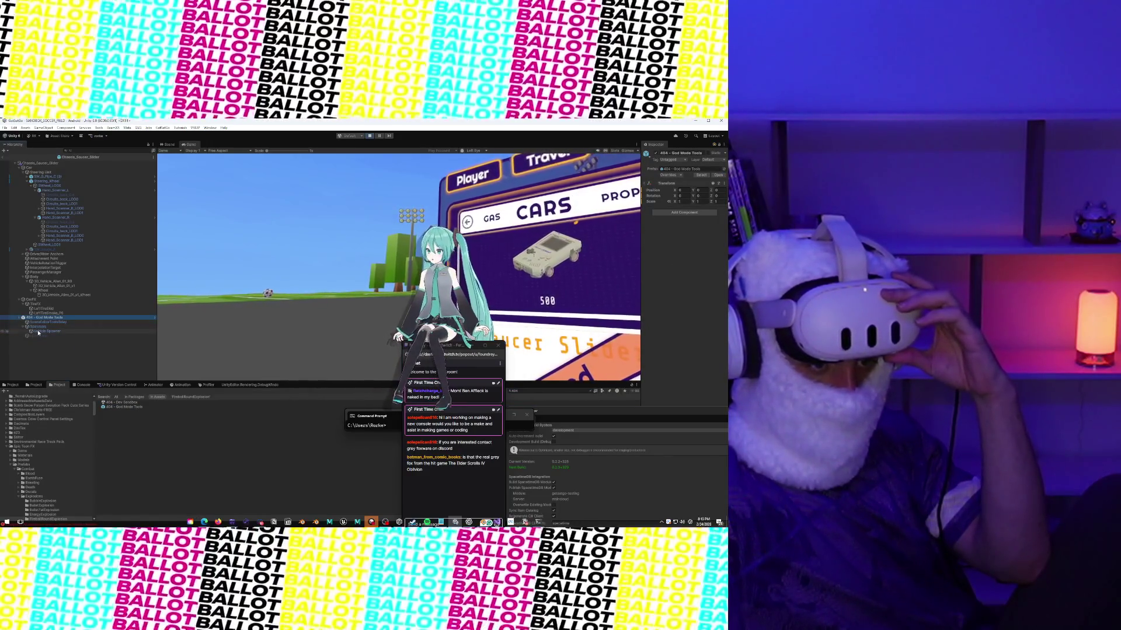
left_click(38, 331)
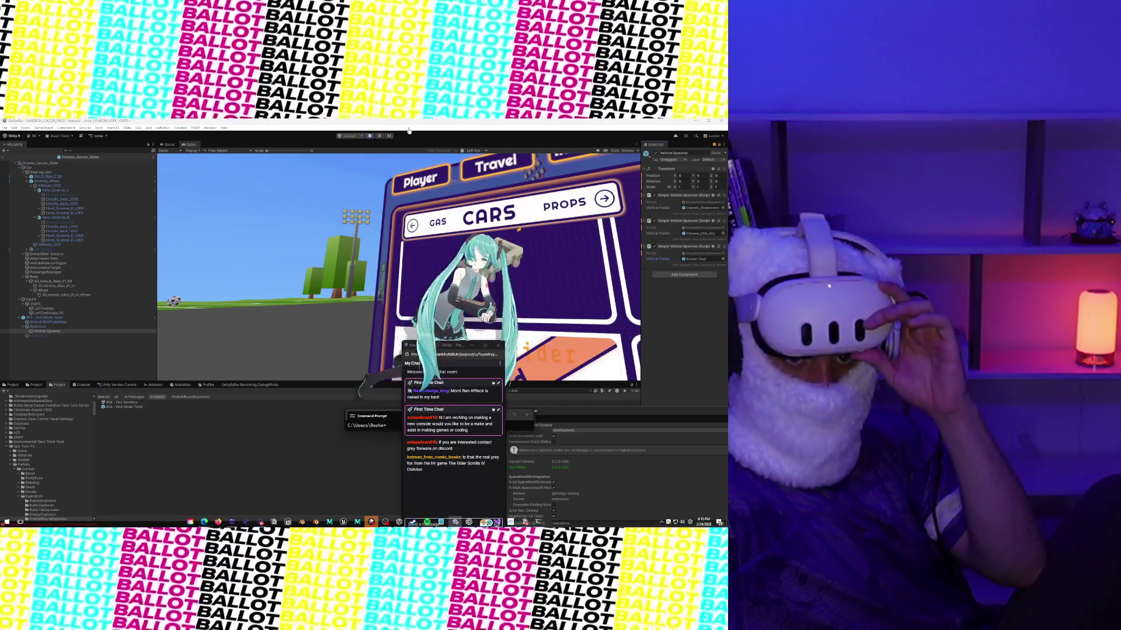
Step: Search the Vehicle Prefab picker for 'saucer', close it, and select 404 - God Mode Tools
left_click(168, 144)
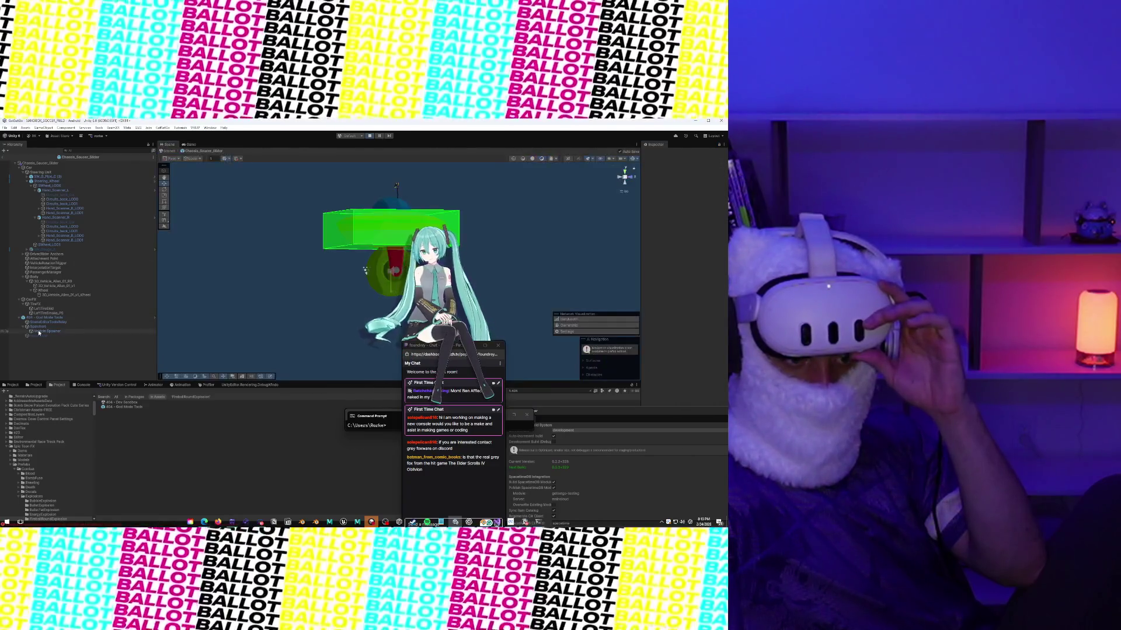
left_click(722, 259)
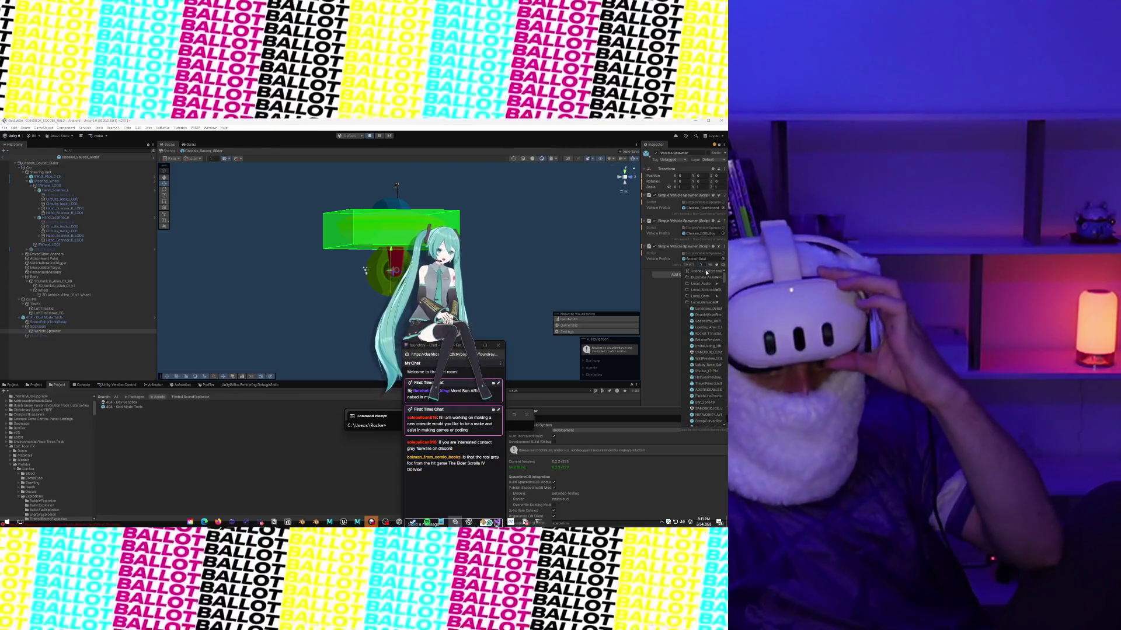
type("sa")
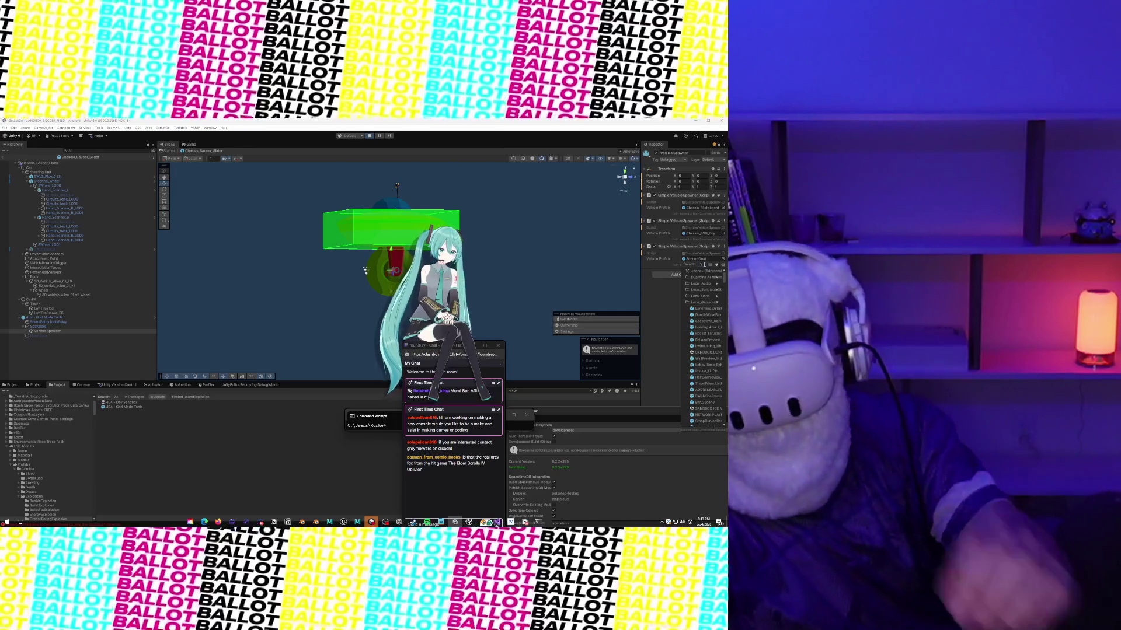
type("ucer")
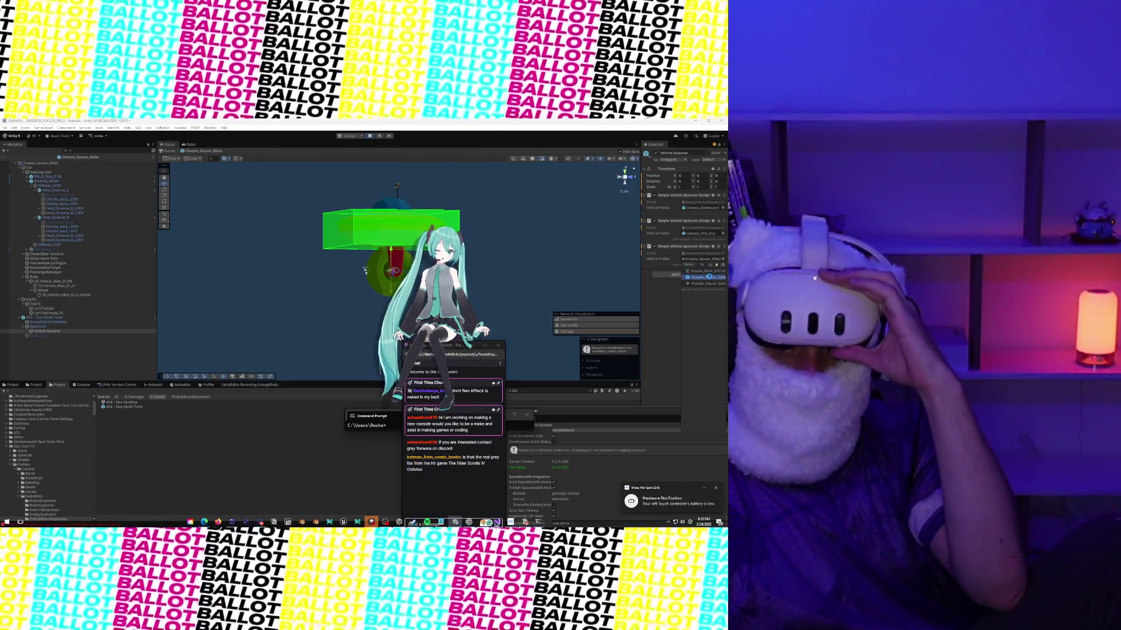
key("Escape")
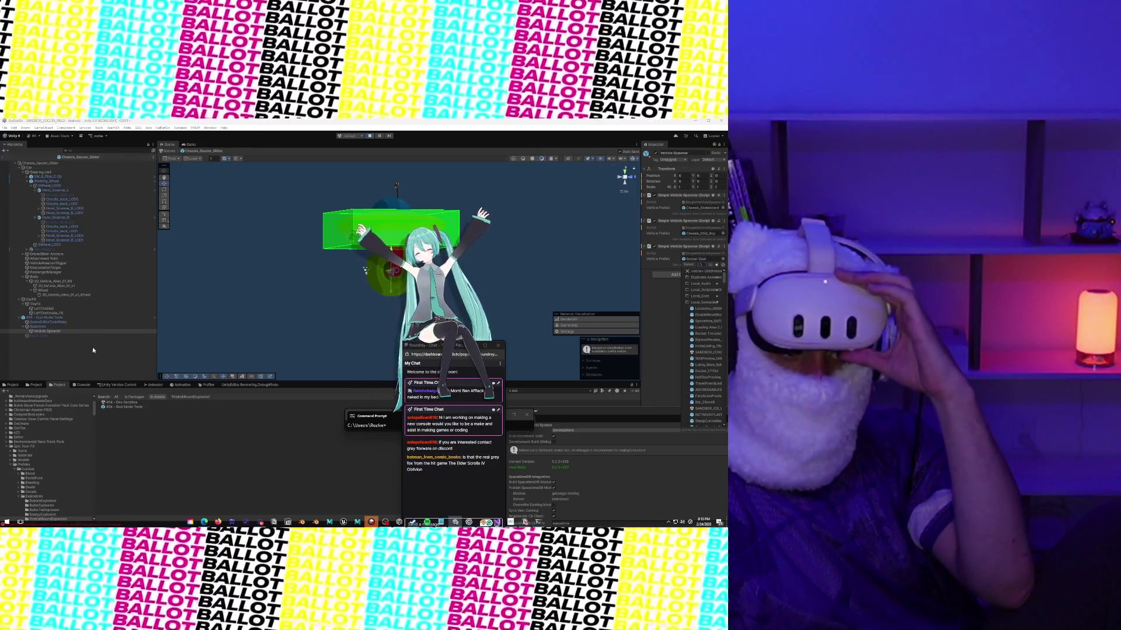
left_click(69, 318)
Step: Delete 404 - God Mode Tools from the saucer prefab and exit prefab mode
right_click(73, 319)
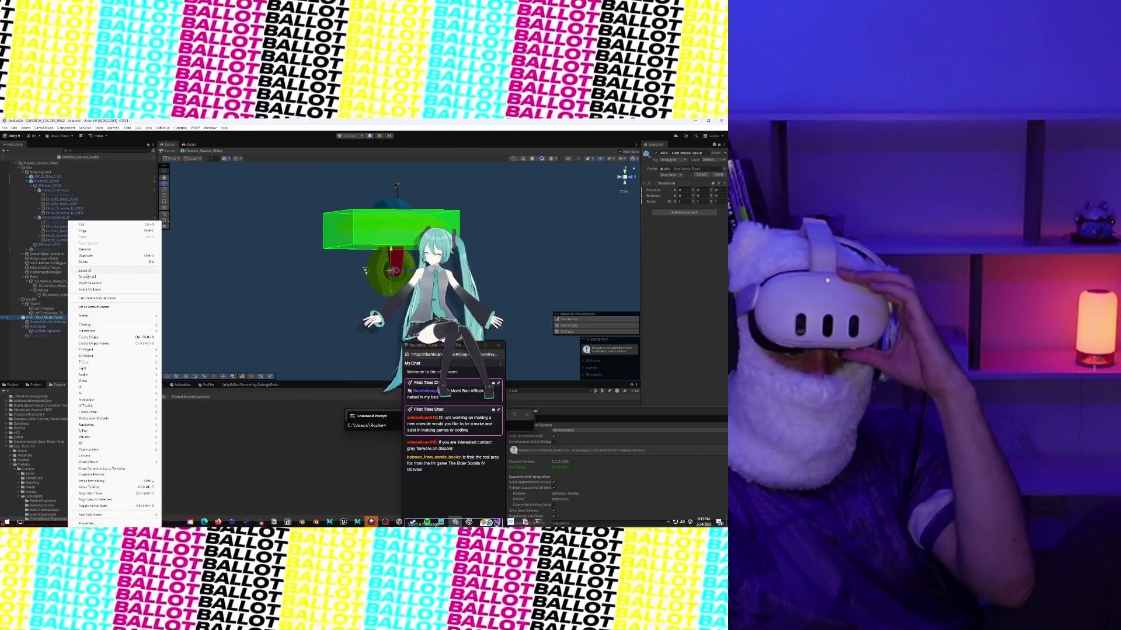
left_click(86, 263)
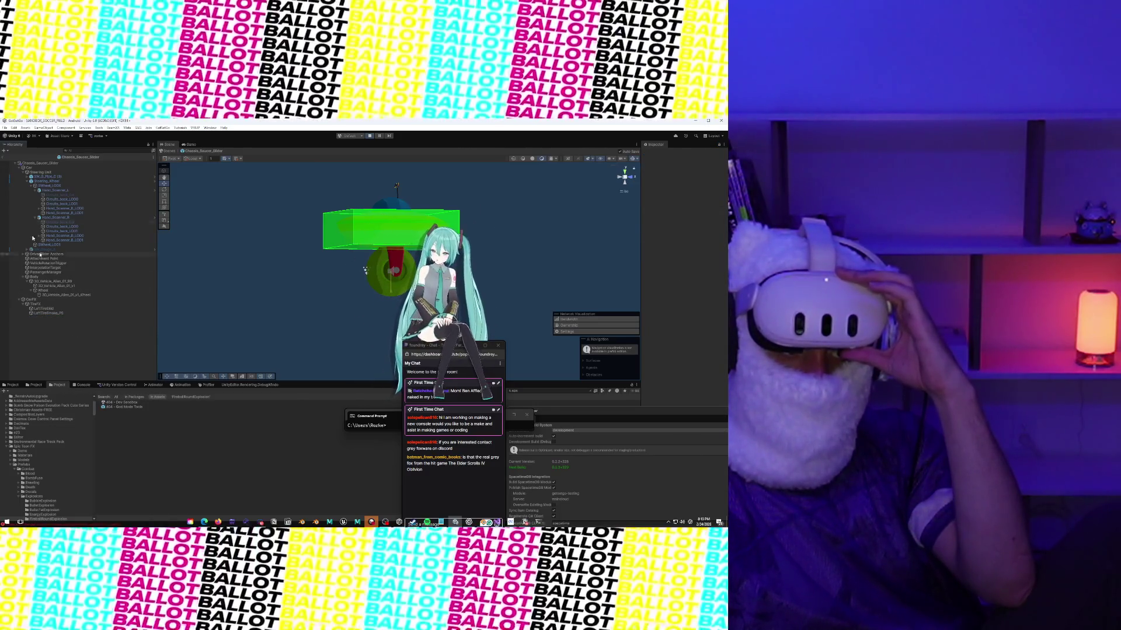
left_click(3, 158)
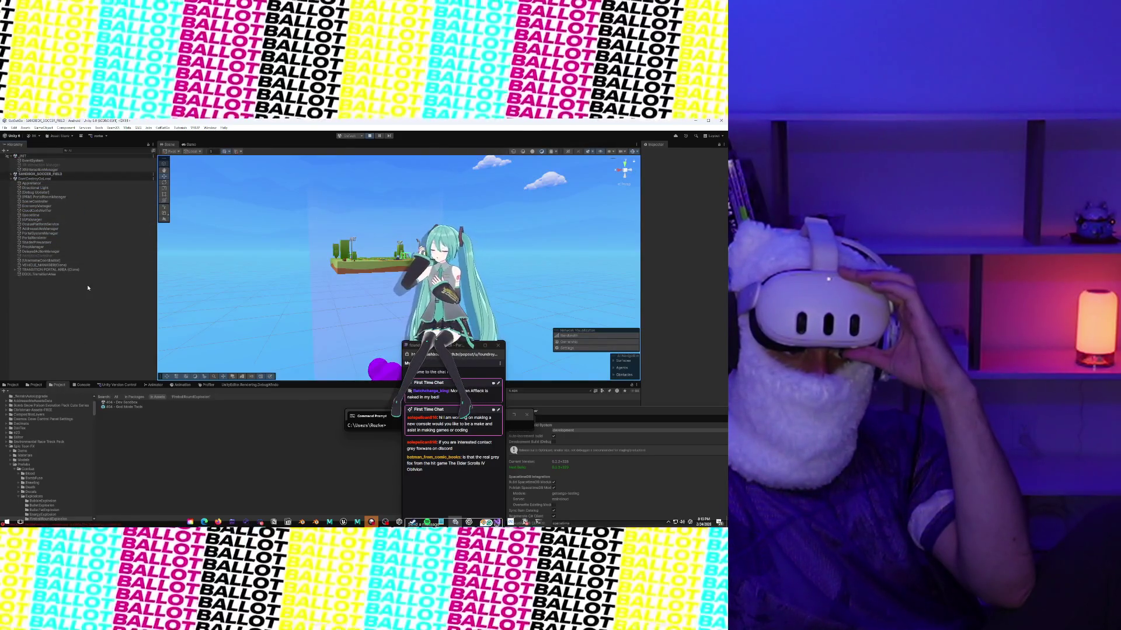
Step: Place 404 - God Mode Tools in SANDBOX_SOCCER_FIELD and open its third Vehicle Prefab picker
left_click(14, 175)
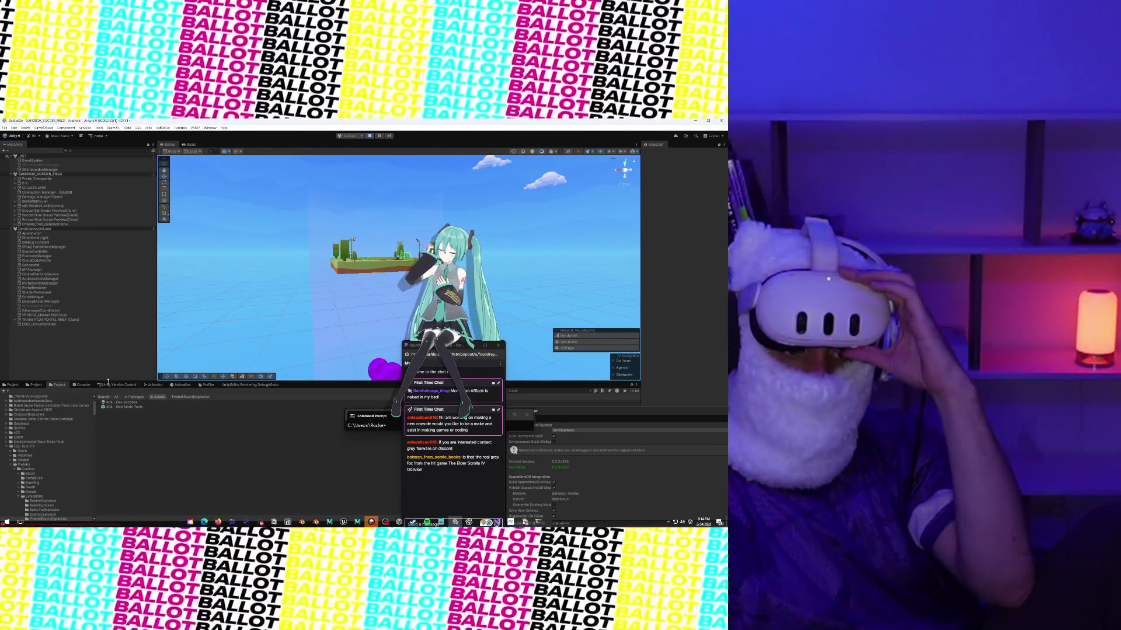
left_click_drag(55, 359, 55, 357)
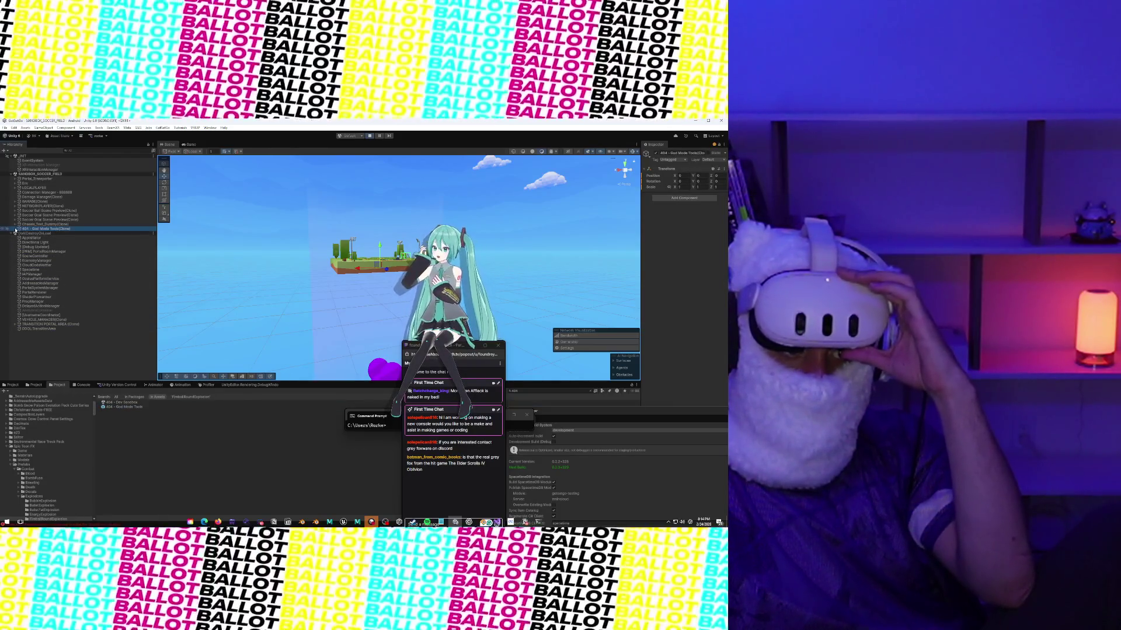
left_click(14, 230)
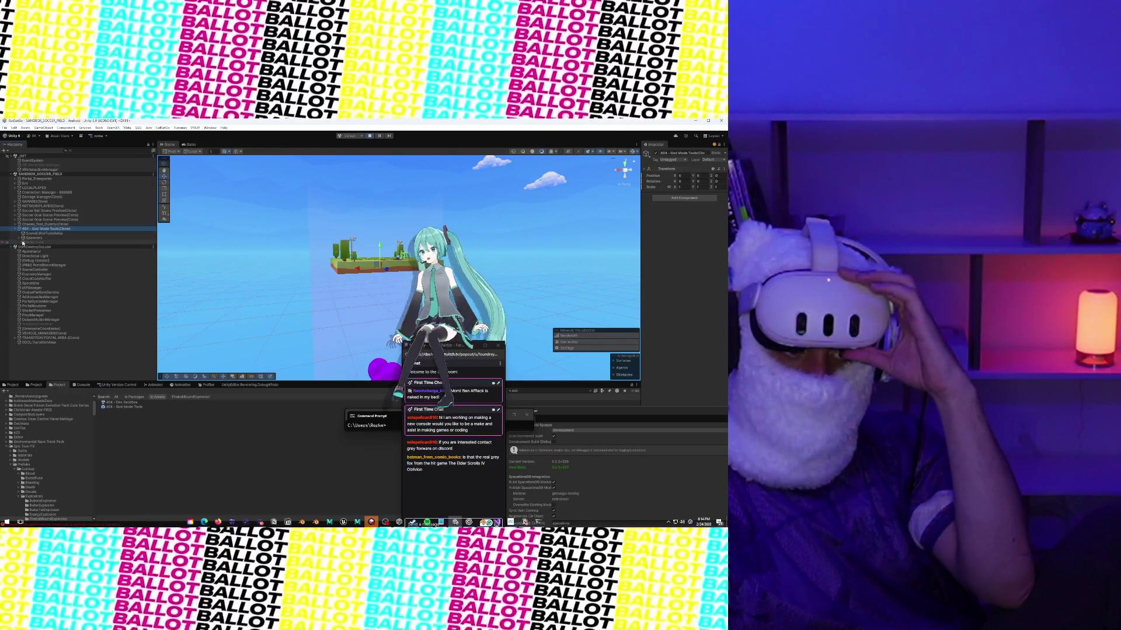
left_click(19, 238)
left_click(42, 242)
left_click(723, 258)
scroll(723, 261, "down", 5)
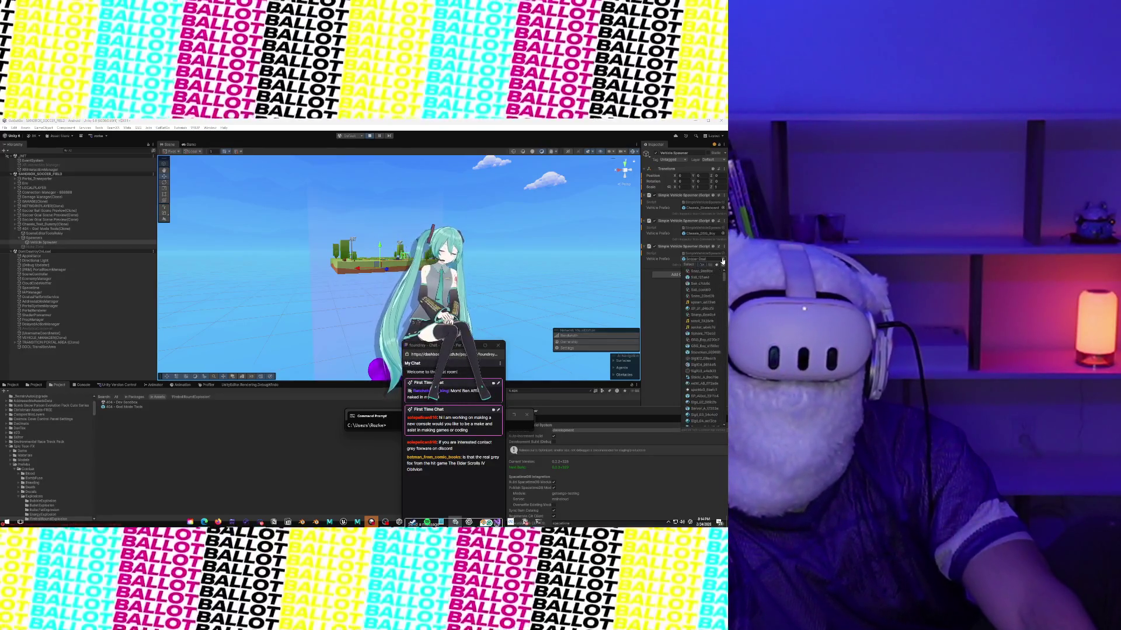
Step: Assign Chassis_Saucer_Slider as the third spawner's Vehicle Prefab
scroll(723, 260, "down", 5)
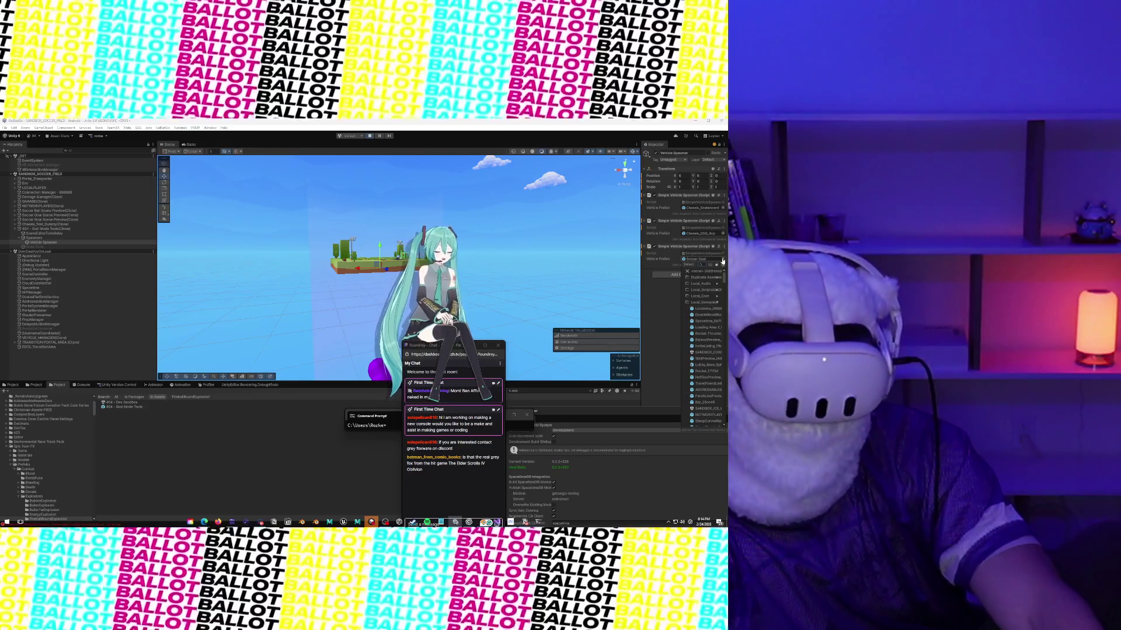
type("saucer")
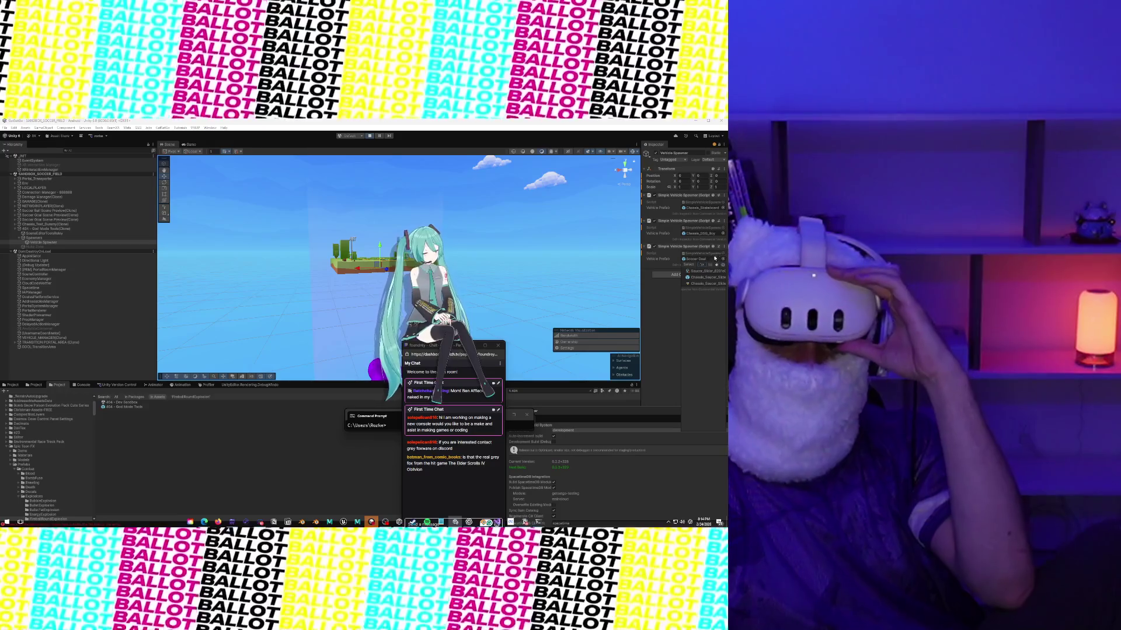
double_click(710, 280)
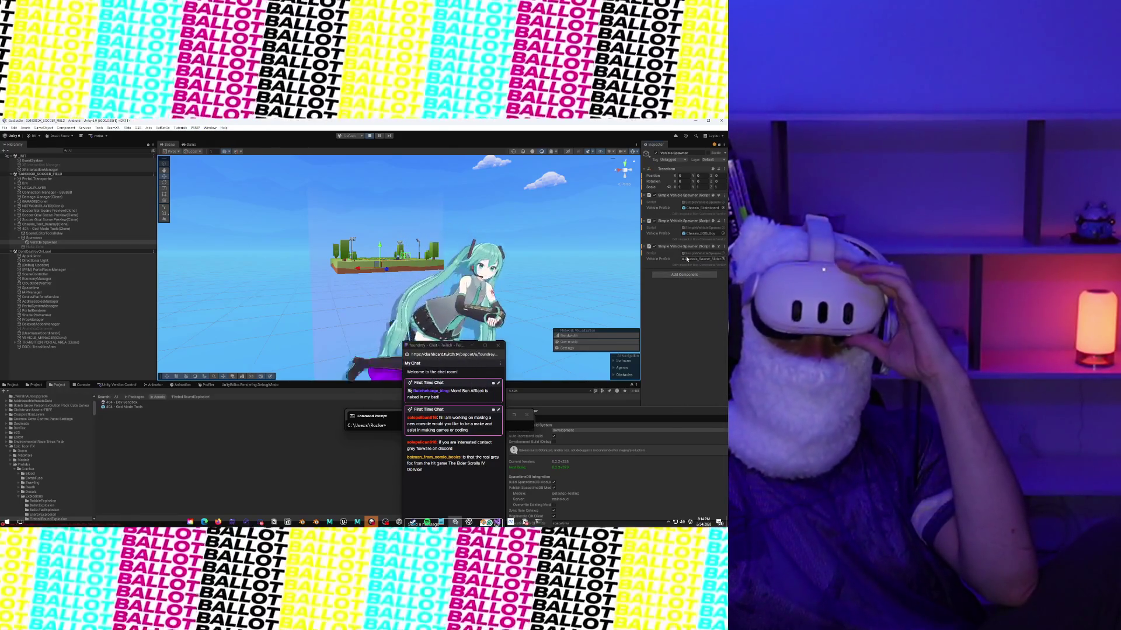
Step: Choose Spawn Vehicle from the third Vehicle Spawner's ⋮ menu to spawn the saucer
left_click(187, 145)
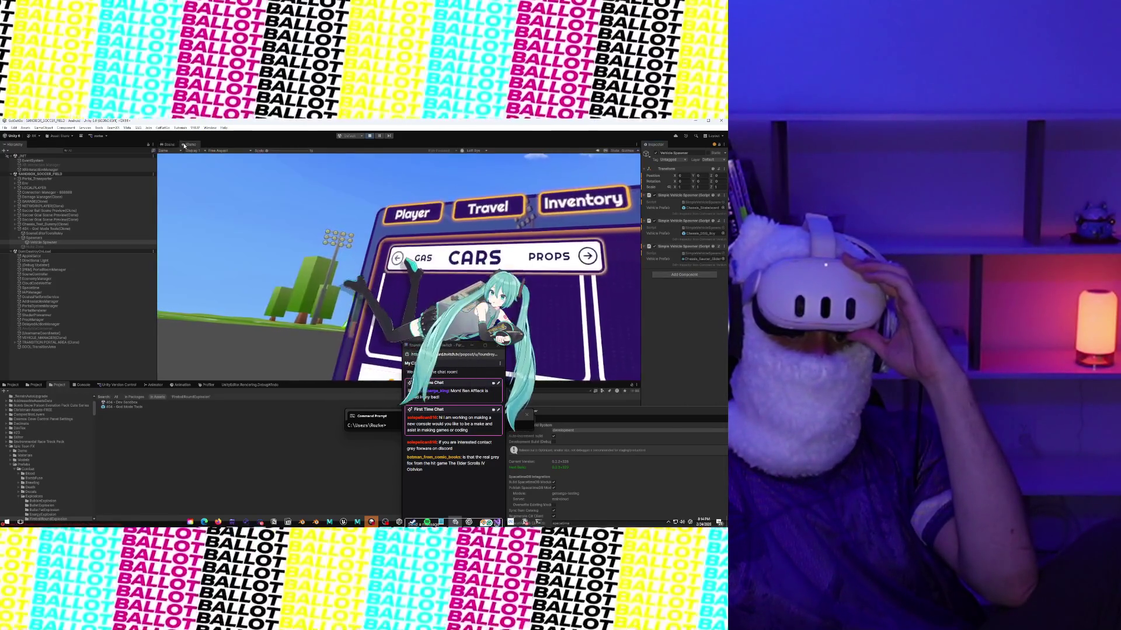
right_click(662, 247)
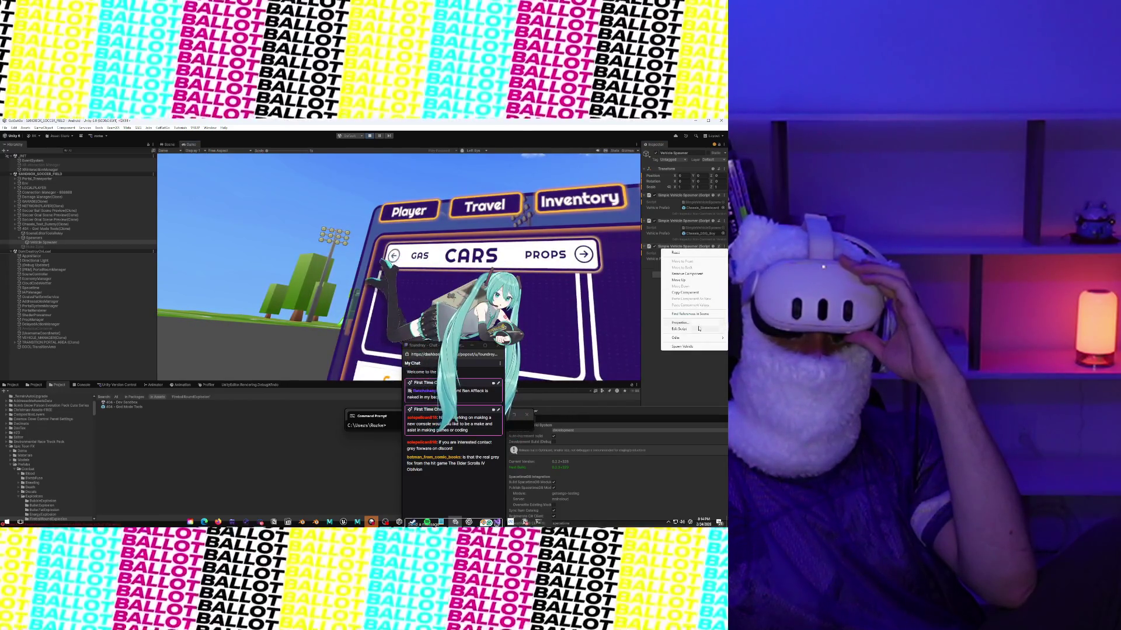
left_click(110, 246)
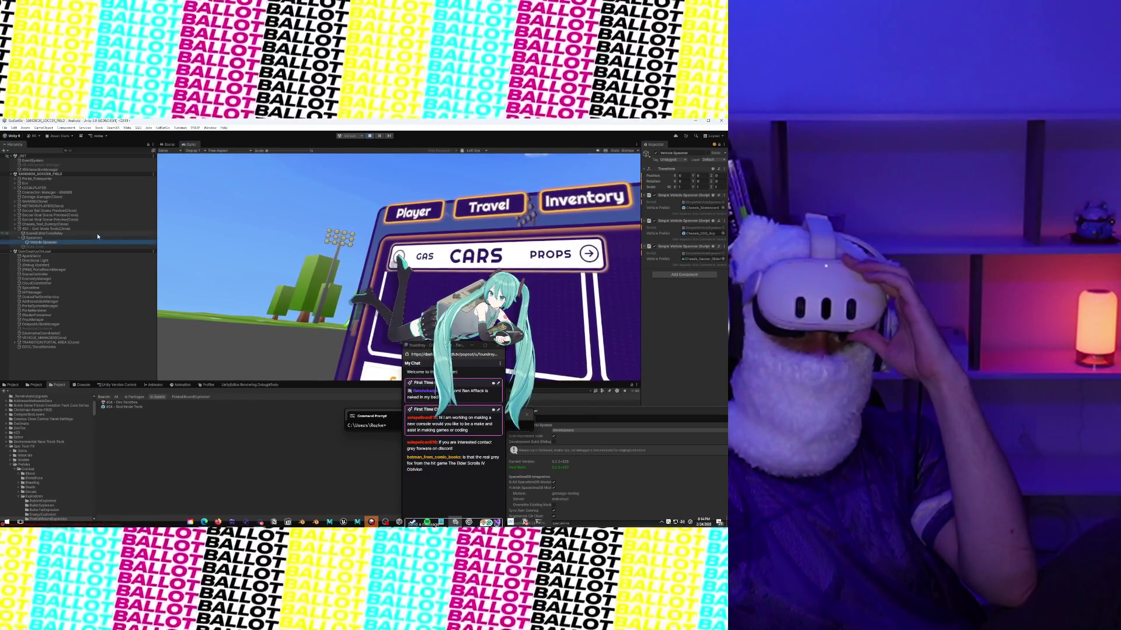
left_click(167, 145)
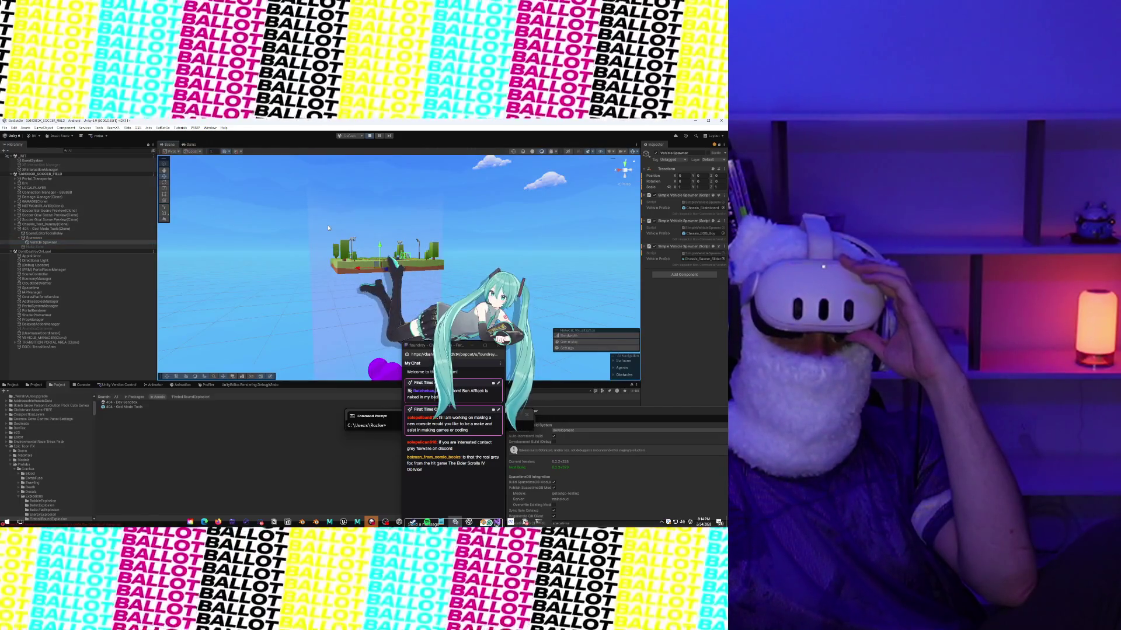
scroll(328, 228, "up", 5)
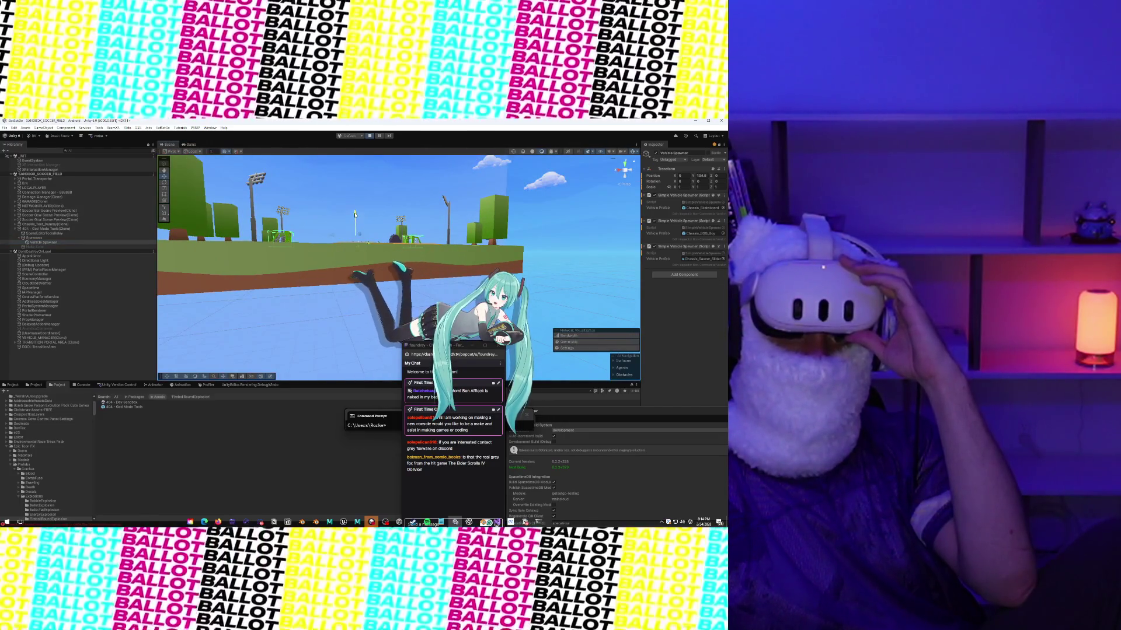
left_click(723, 247)
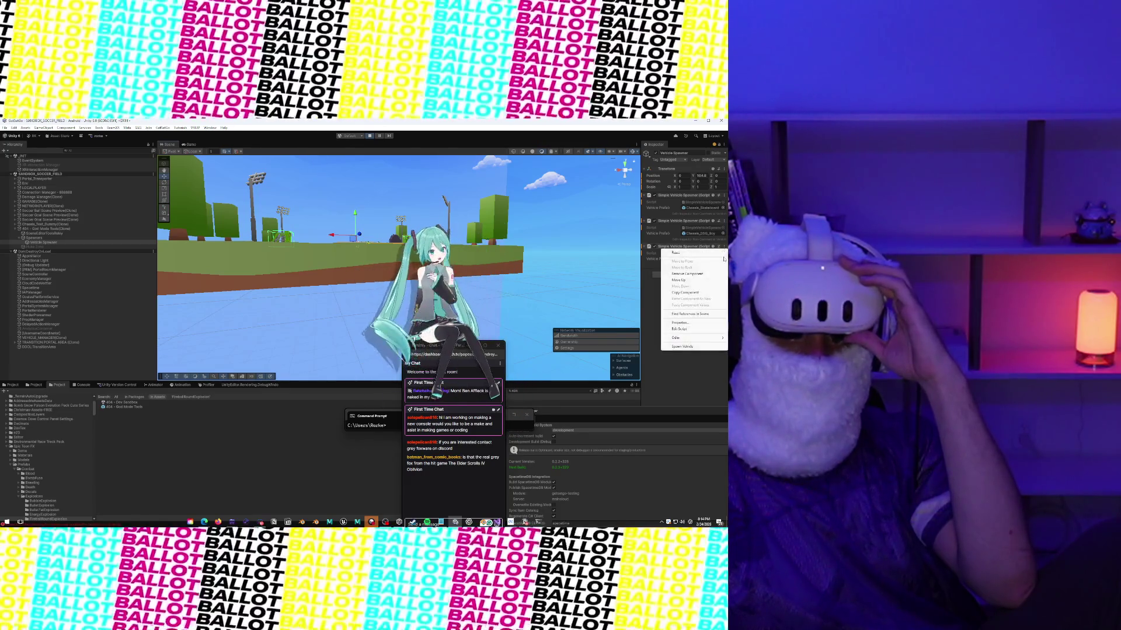
left_click(690, 347)
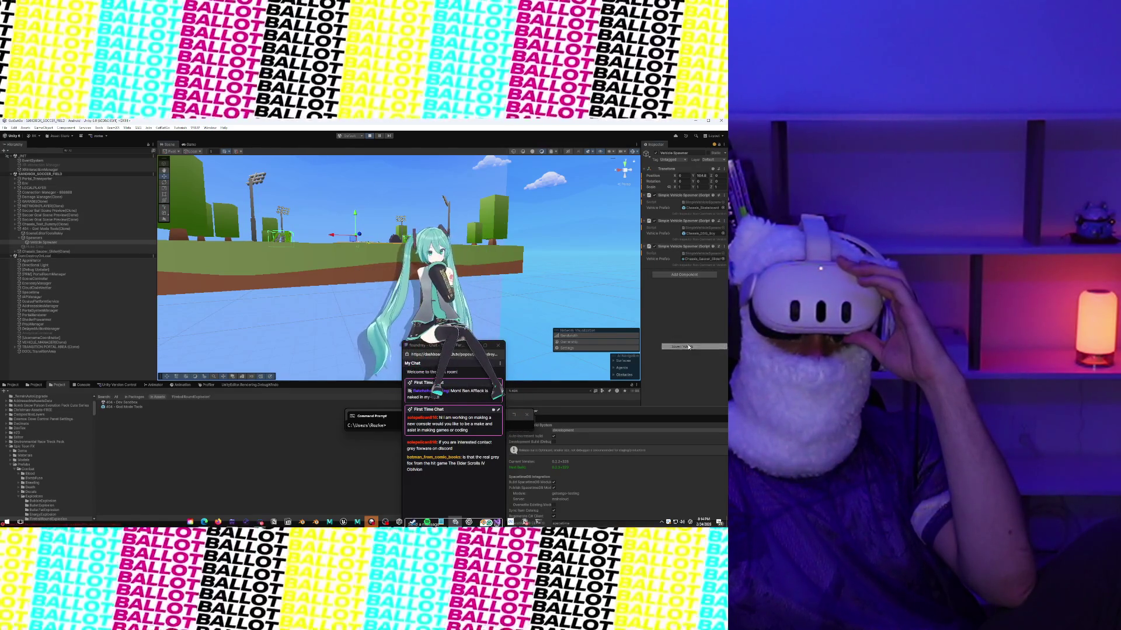
left_click(193, 145)
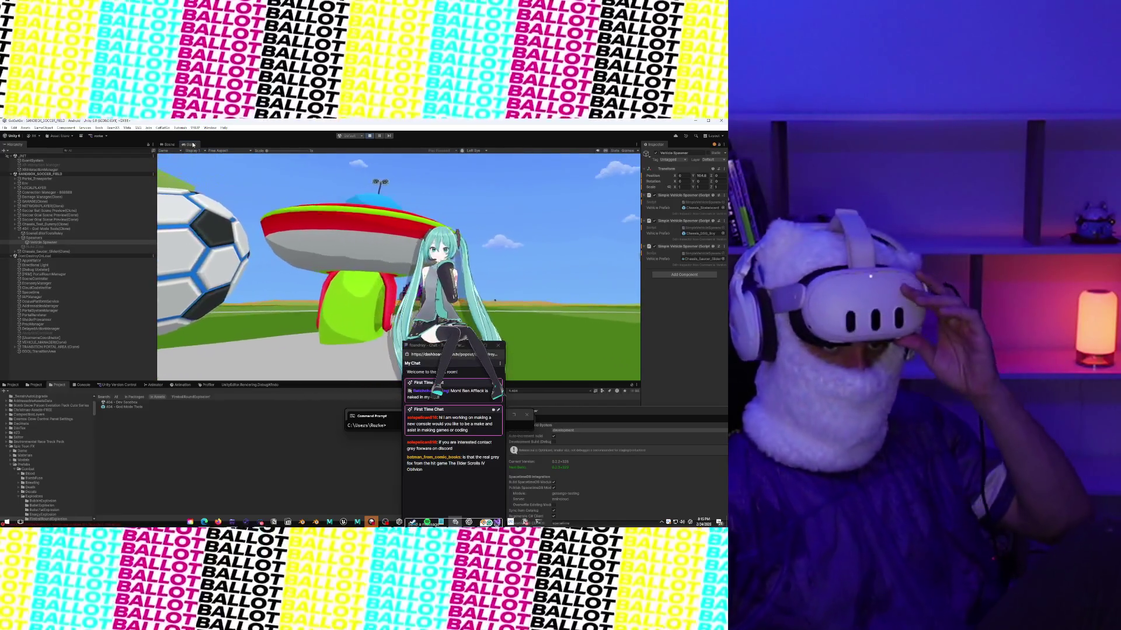
Step: Switch back to the Scene view showing the saucer parked beside the soccer ball
left_click(168, 144)
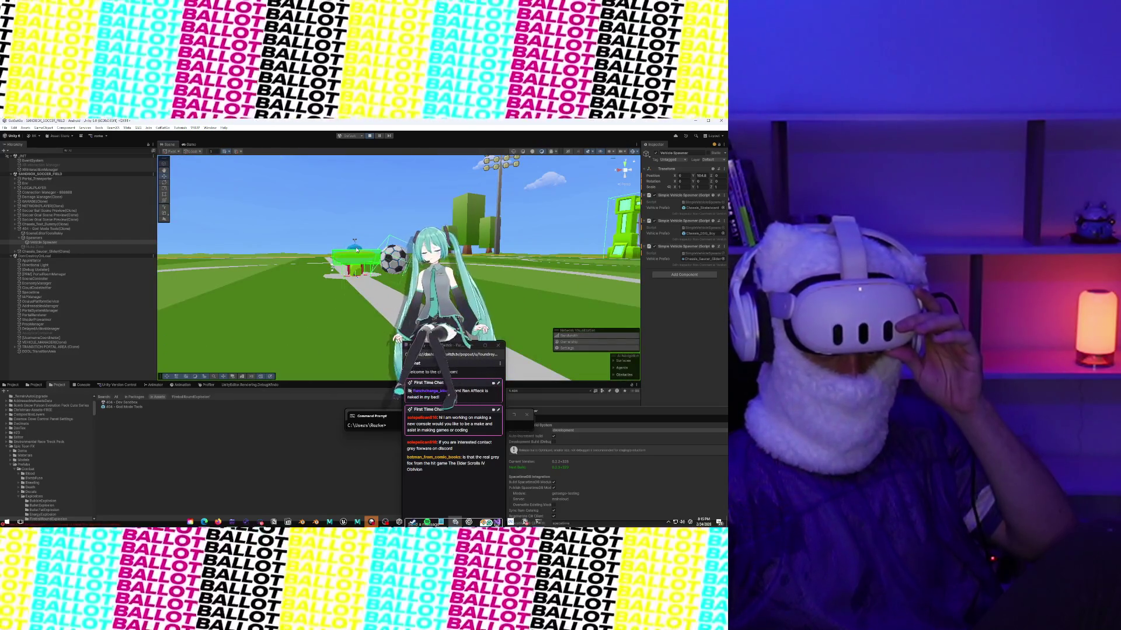
Step: Set the 3D_Vehicle_Alien_01_v1 mesh's layer to VehiclePassenger
left_click(356, 250)
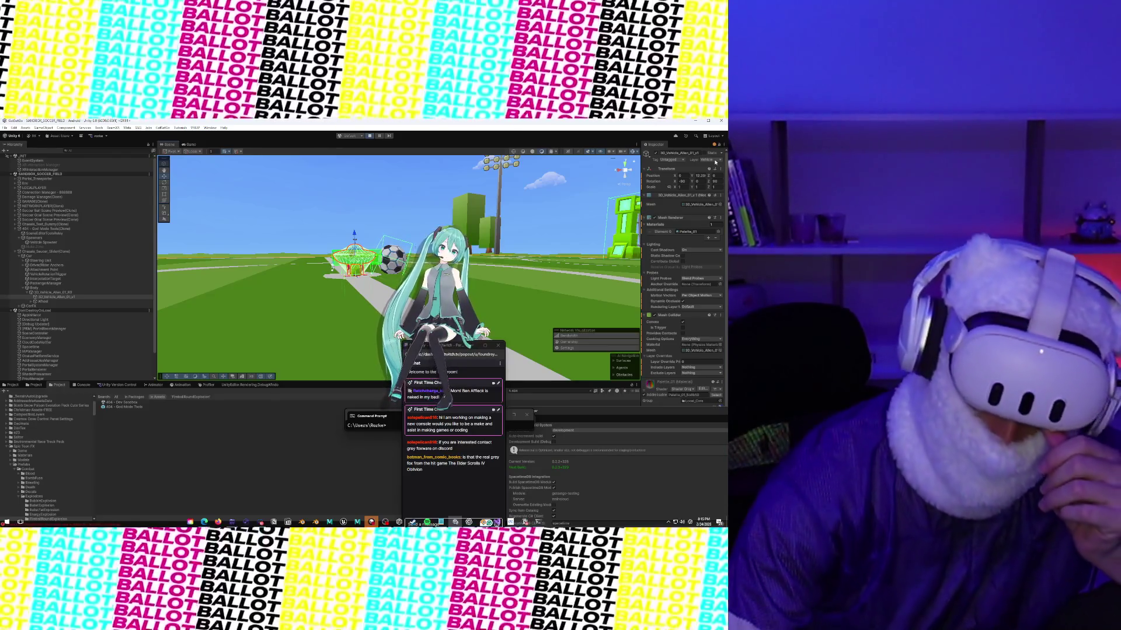
left_click(716, 161)
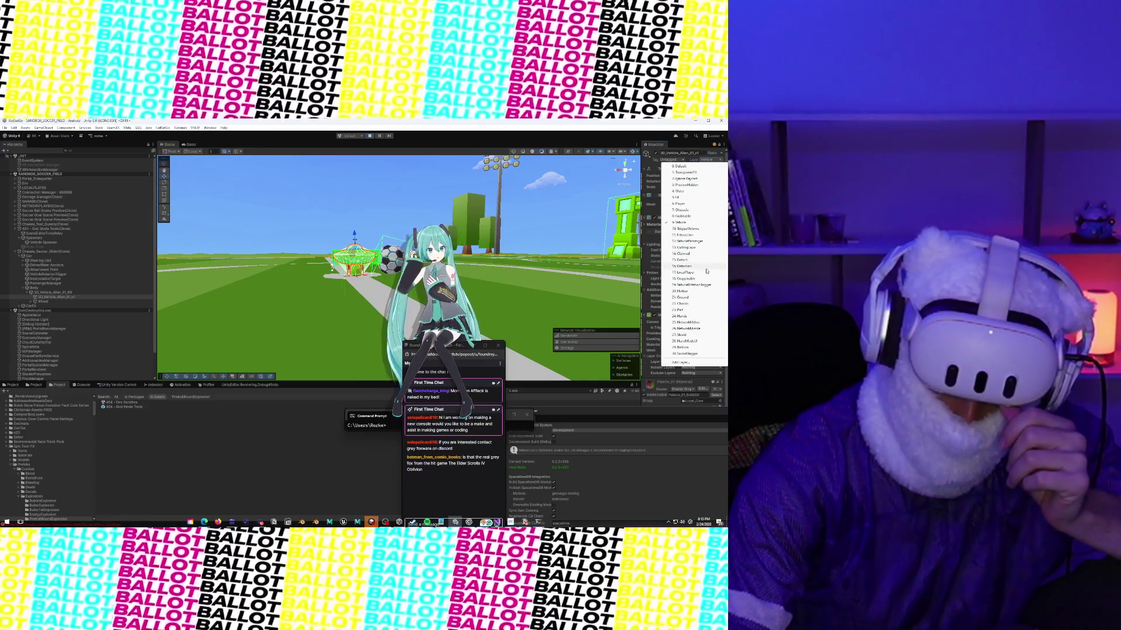
left_click(712, 241)
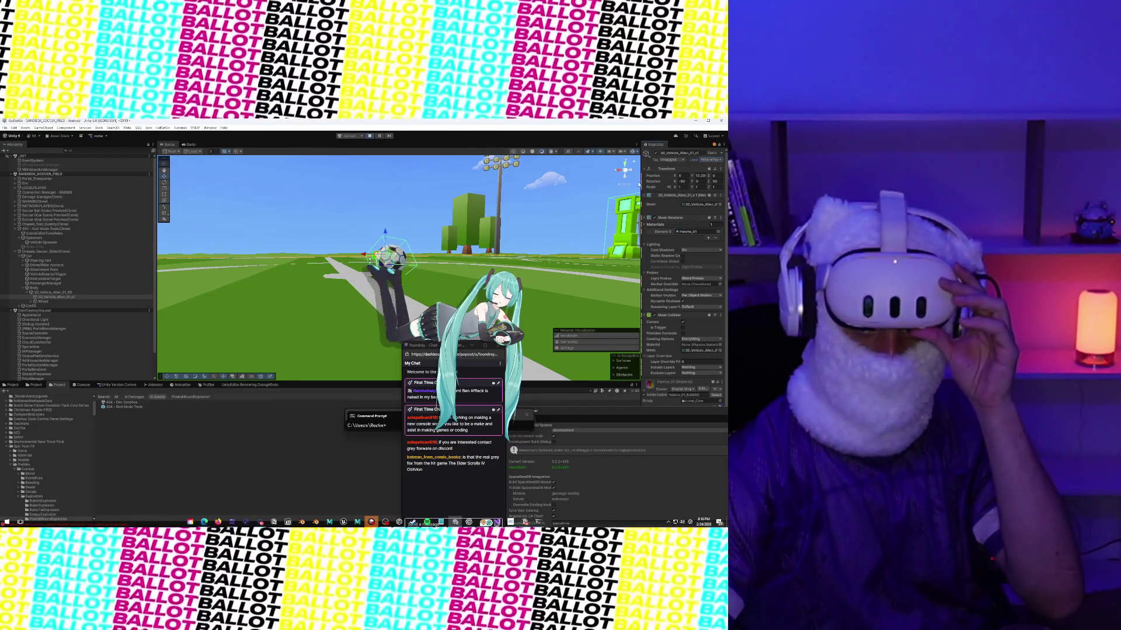
left_click_drag(640, 183, 625, 182)
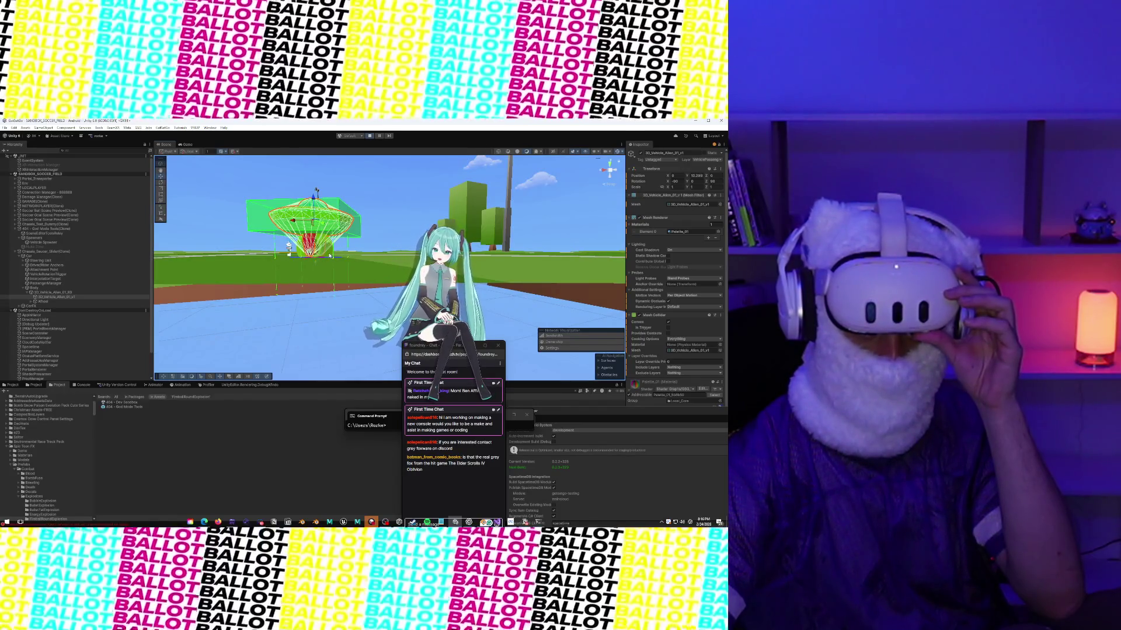
Step: Select the Chassis_Saucer_Slider(Clone) vehicle in the Hierarchy
left_click(330, 255)
left_click(336, 224)
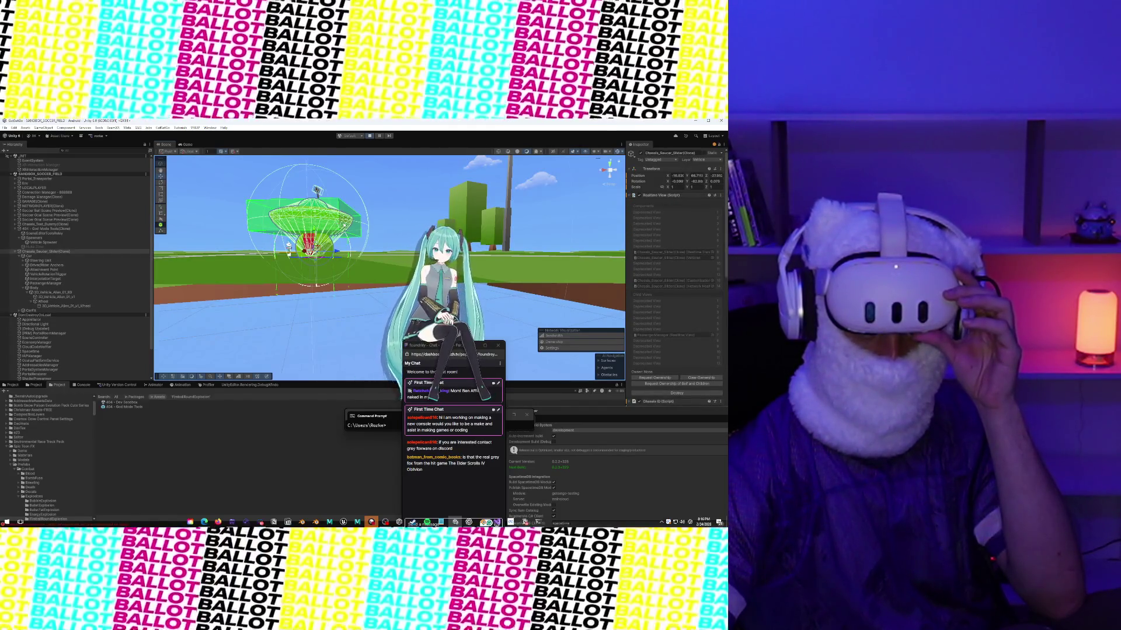
left_click(342, 226)
left_click(357, 229)
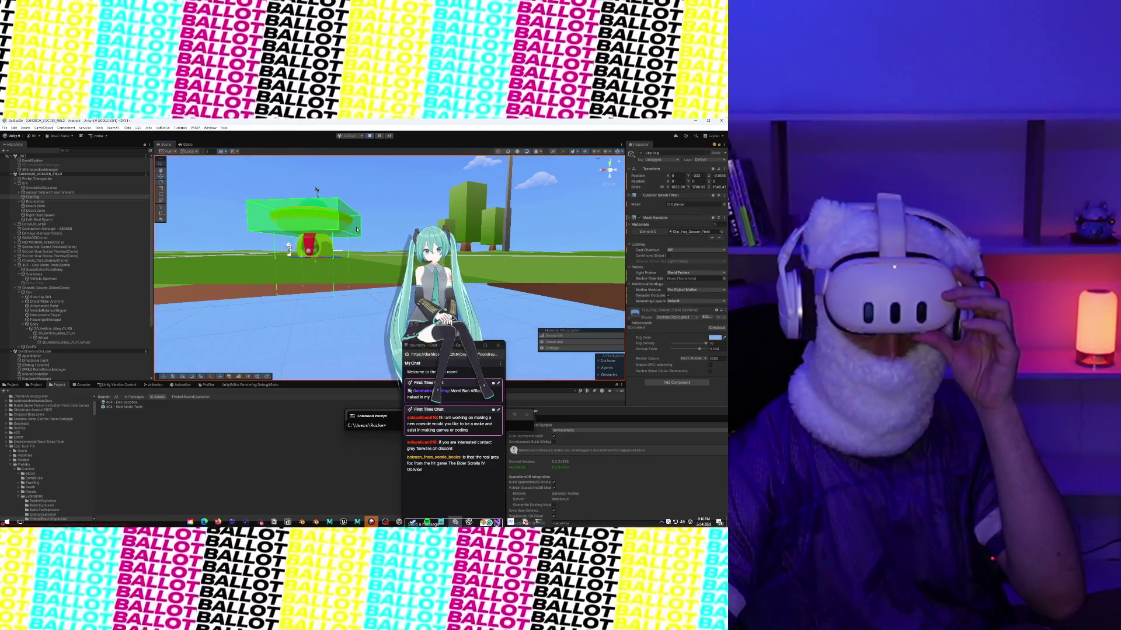
left_click(357, 229)
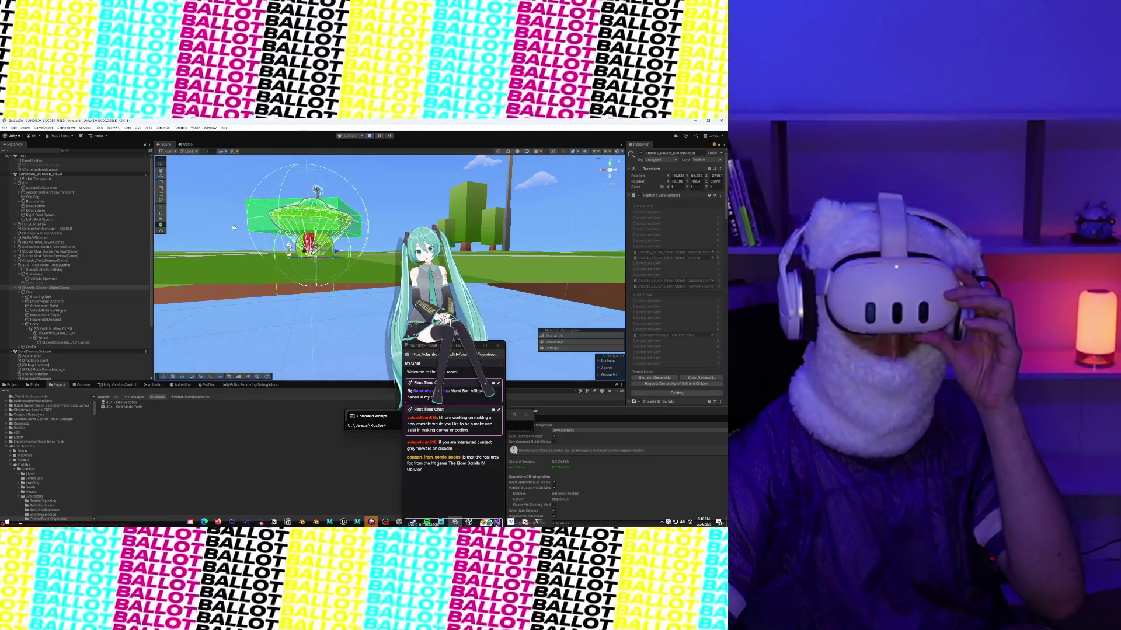
left_click(236, 228)
left_click(248, 228)
left_click(253, 228)
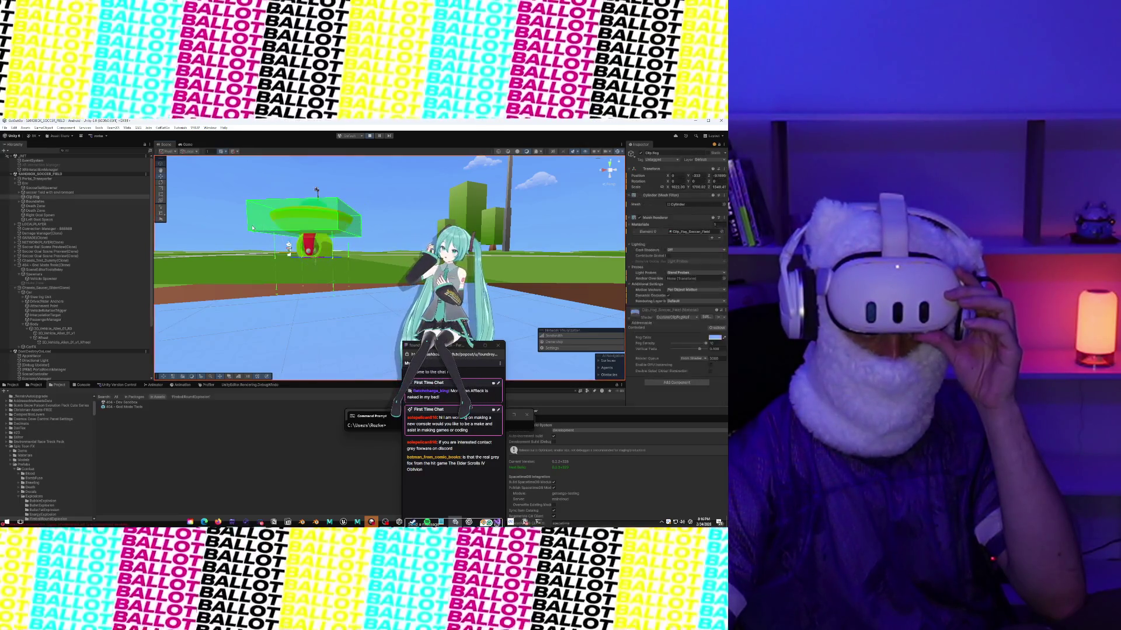
left_click(93, 289)
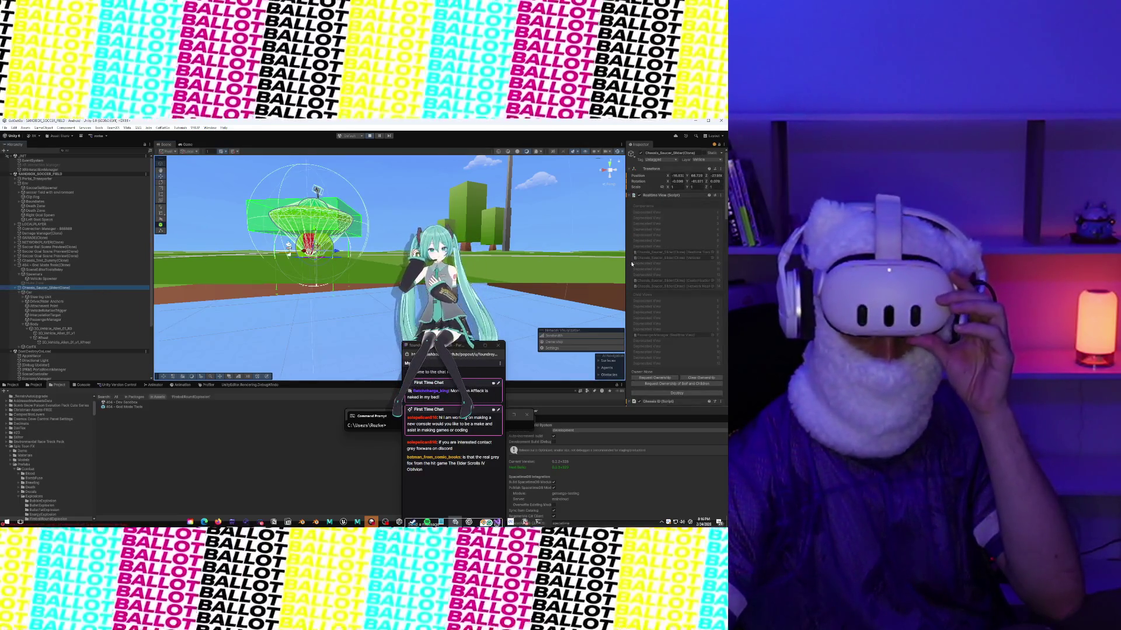
Step: In the expanded Vehicle (Script), raise Spring Rest Dist to 3.98
scroll(649, 271, "down", 10)
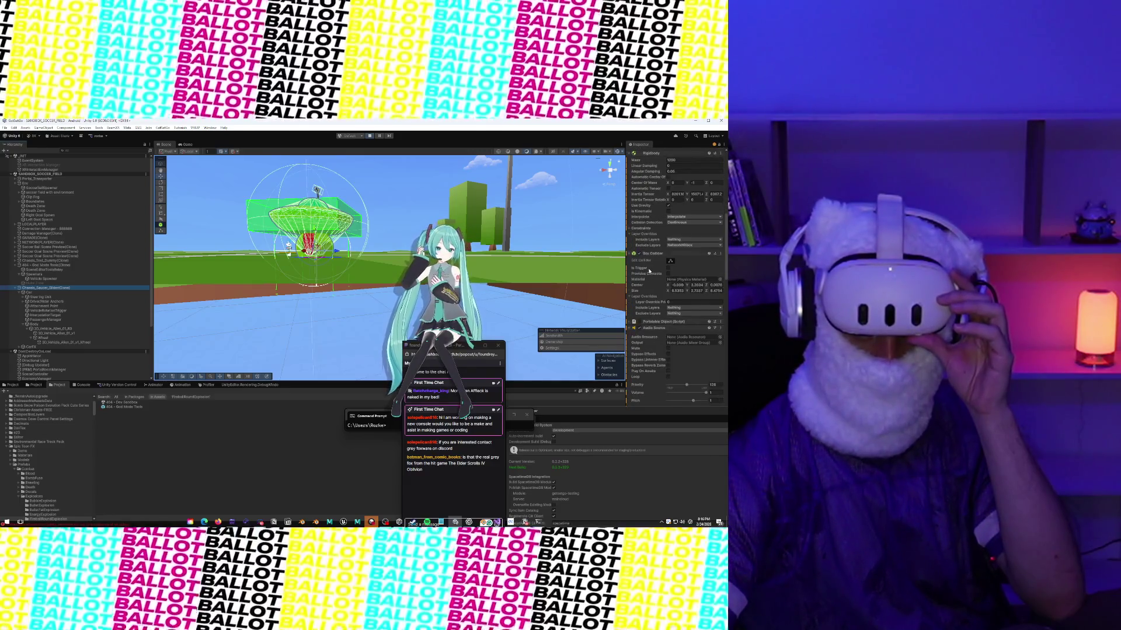
scroll(649, 270, "down", 10)
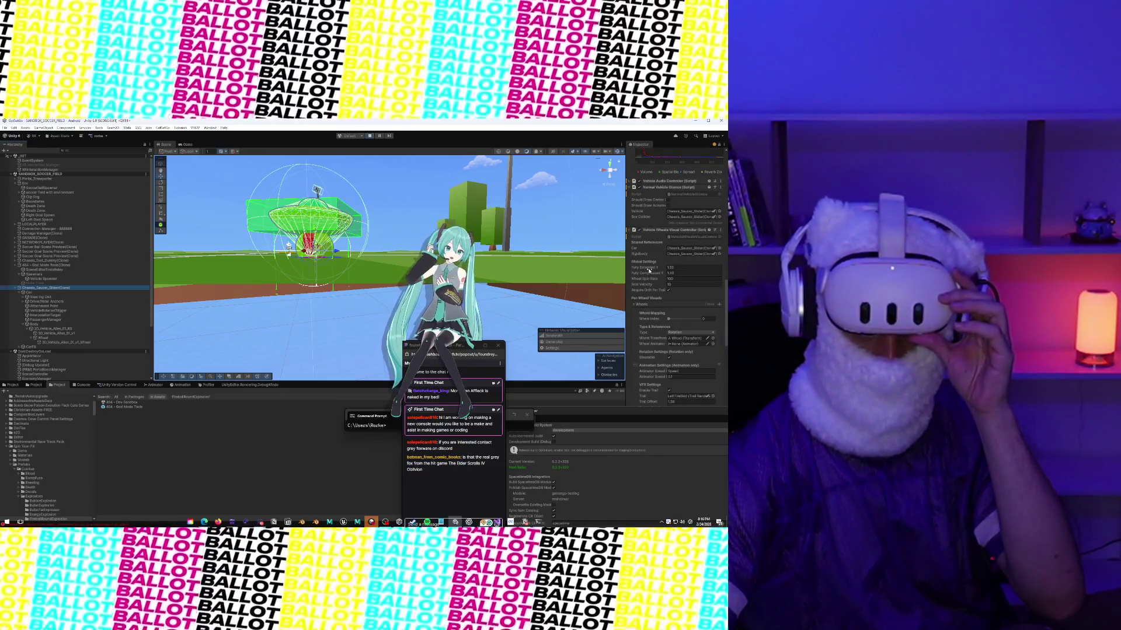
scroll(649, 271, "down", 10)
scroll(649, 271, "up", 10)
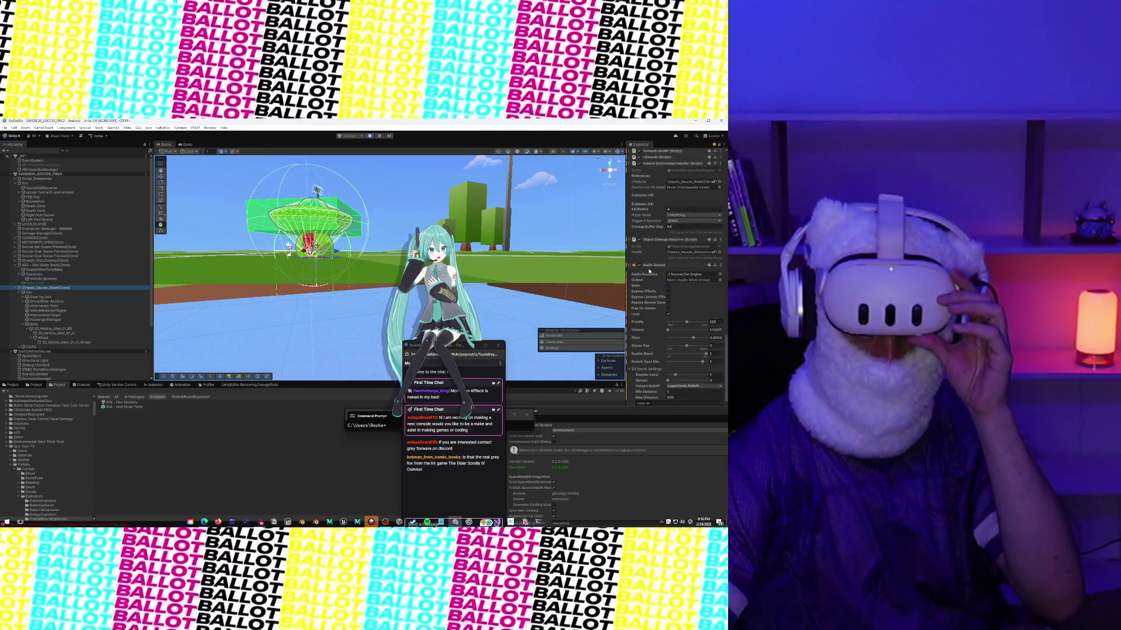
scroll(654, 264, "up", 5)
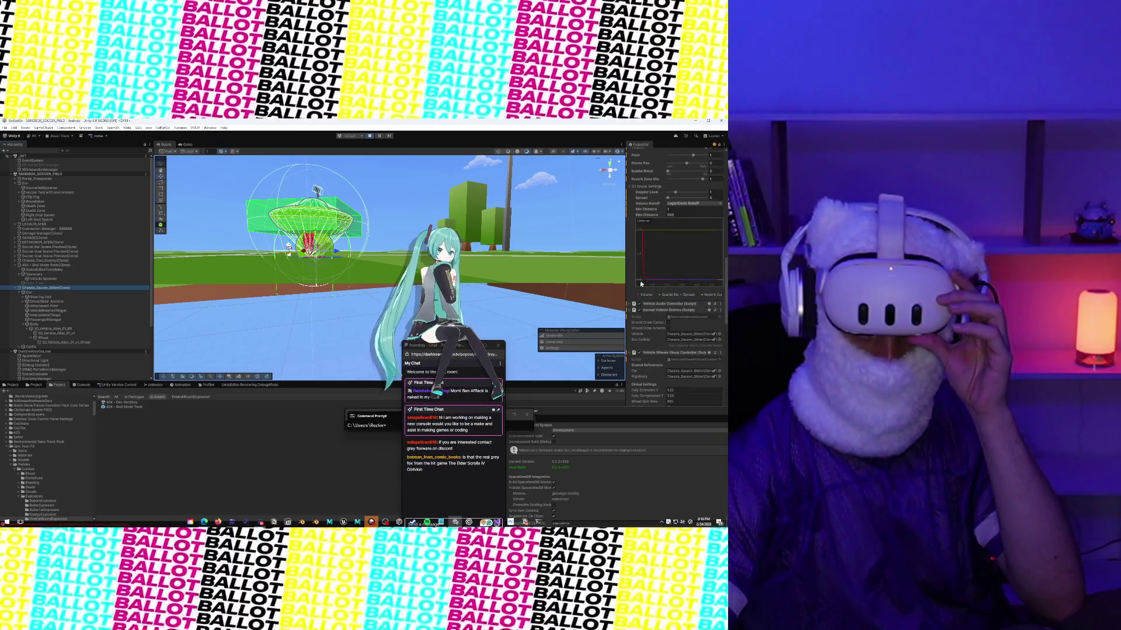
scroll(640, 284, "up", 15)
scroll(638, 268, "down", 10)
scroll(639, 268, "down", 8)
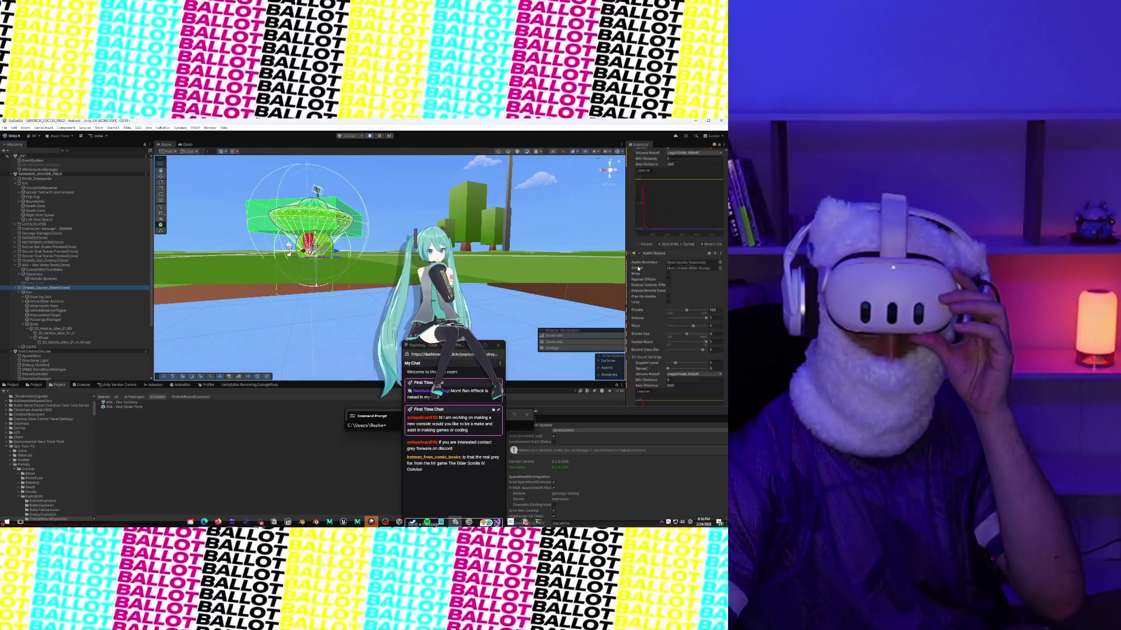
scroll(638, 268, "down", 5)
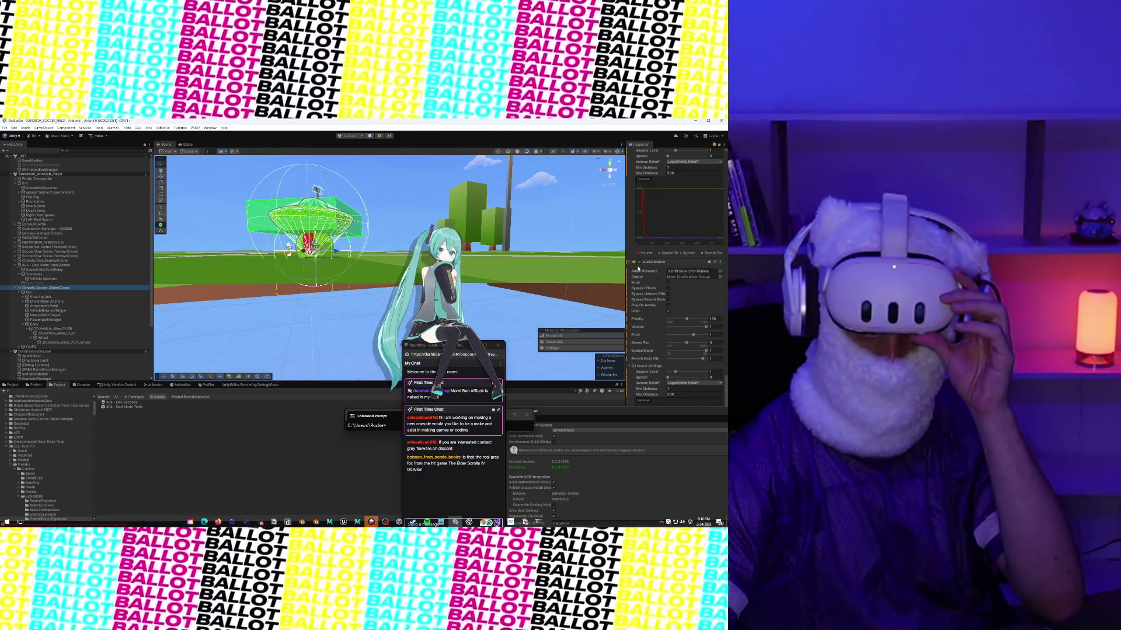
scroll(638, 268, "up", 12)
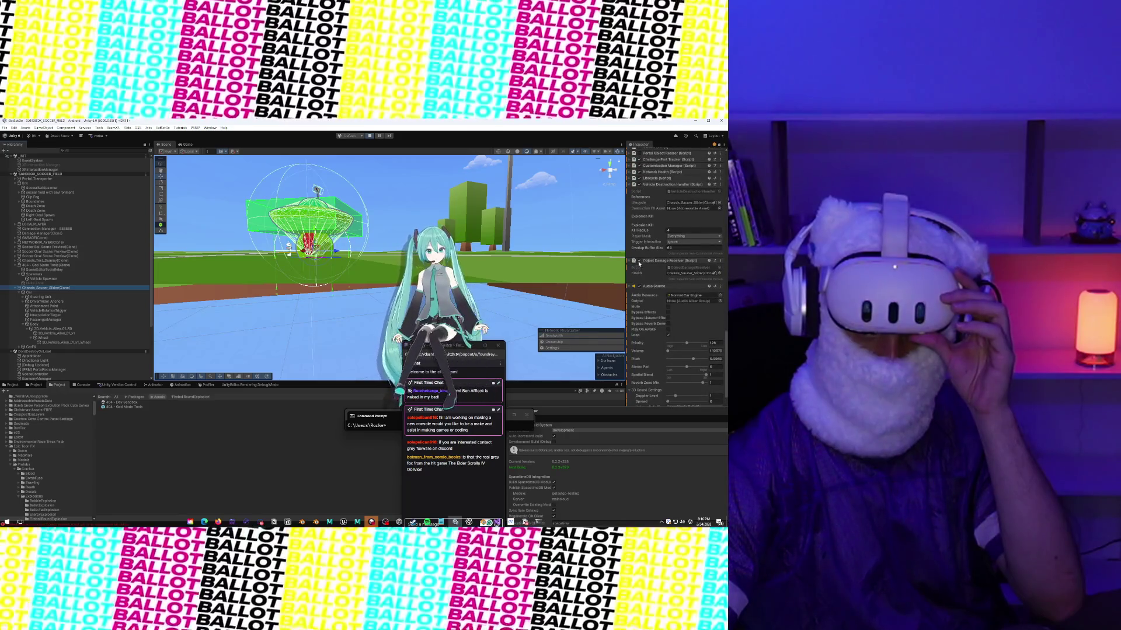
scroll(637, 242, "up", 2)
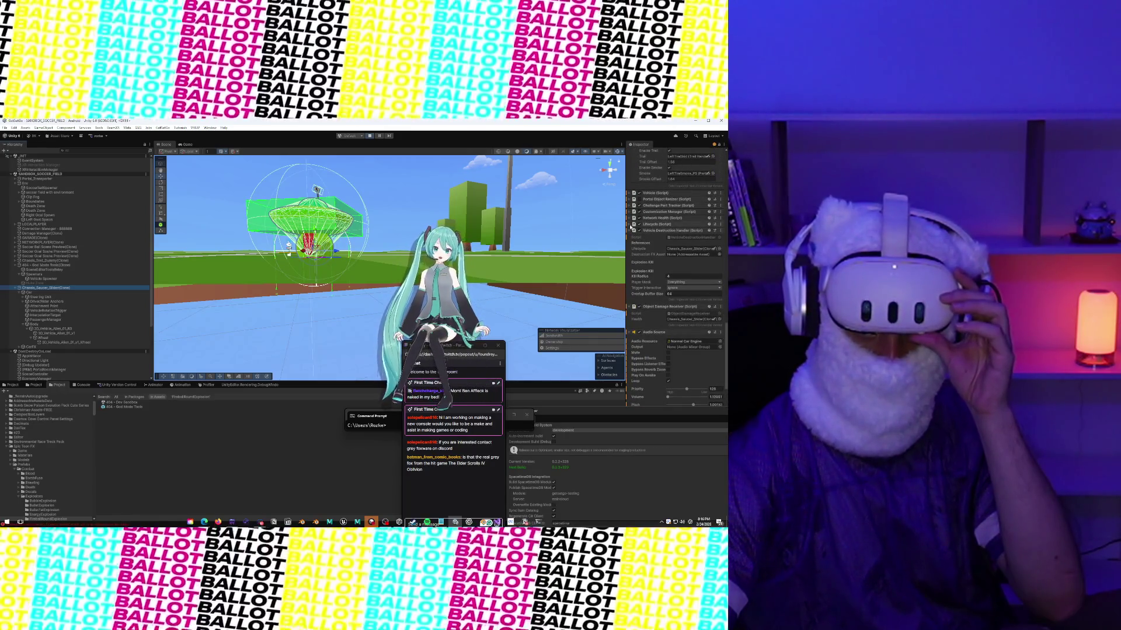
scroll(631, 227, "up", 1)
left_click(630, 224)
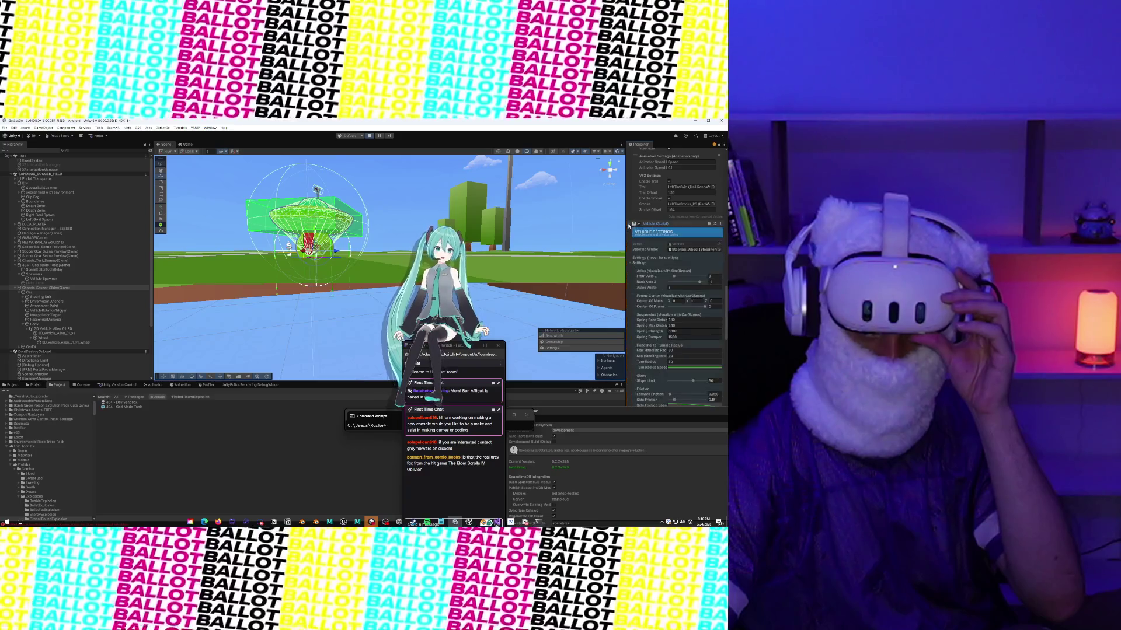
scroll(672, 298, "down", 3)
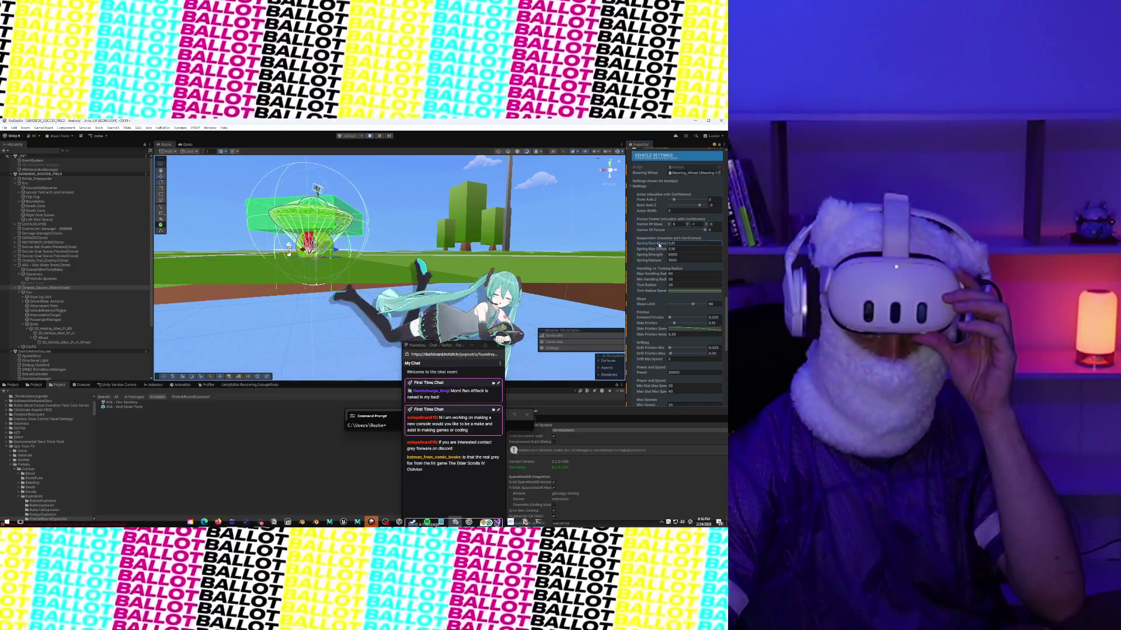
left_click_drag(660, 249, 657, 245)
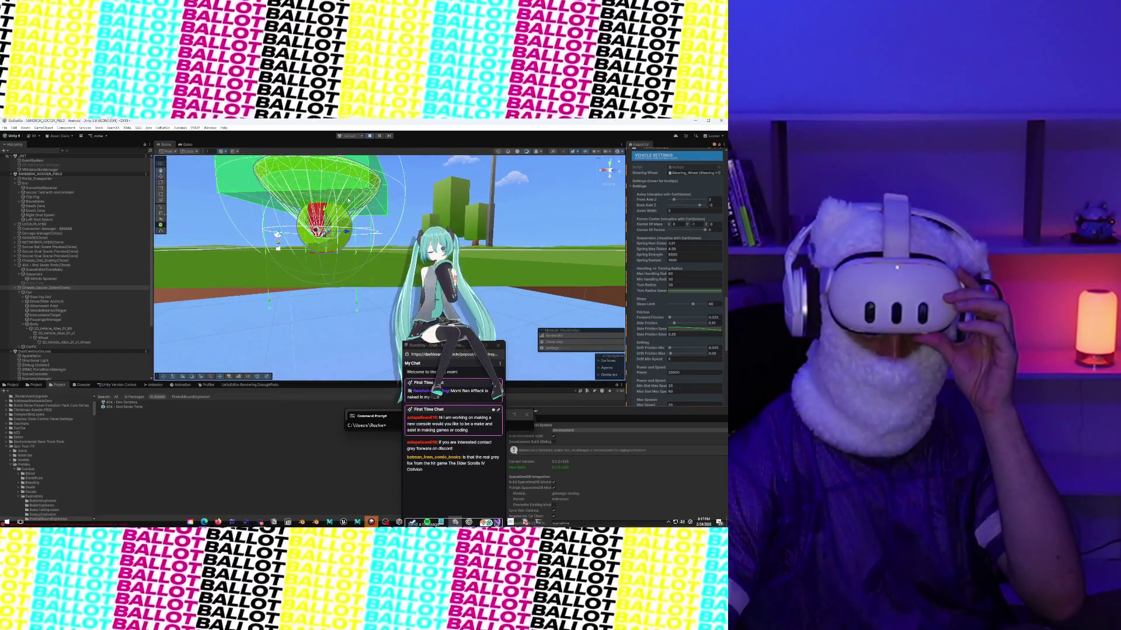
Step: Frame the saucer's wheel mesh in the Scene view, orbit around it, then show the Game view
left_click(344, 214)
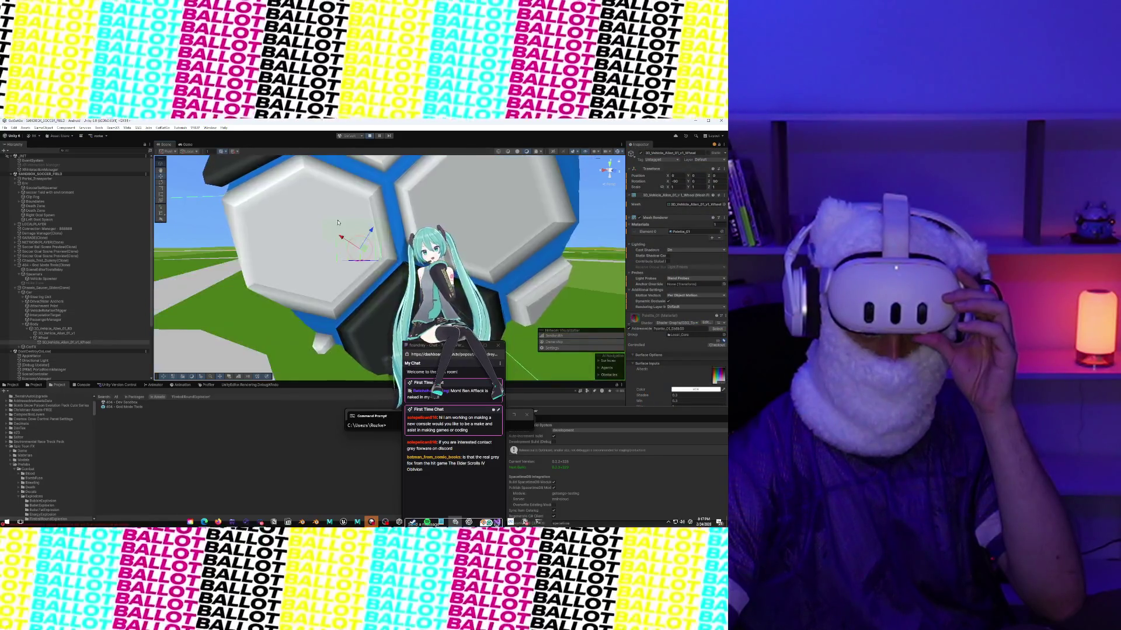
left_click(340, 236)
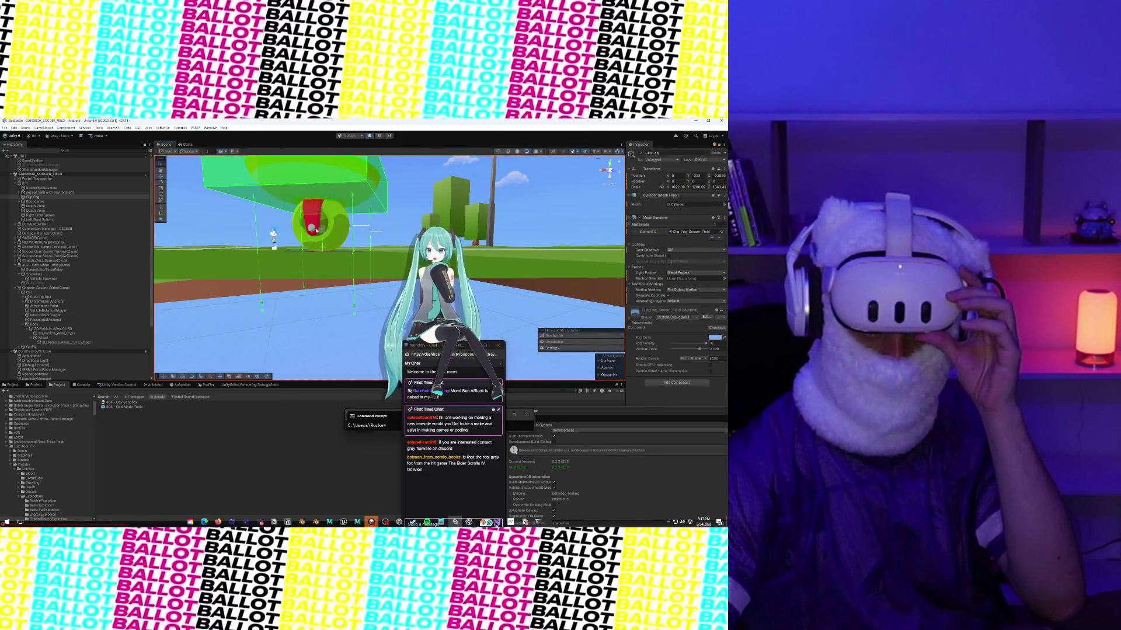
left_click(316, 231)
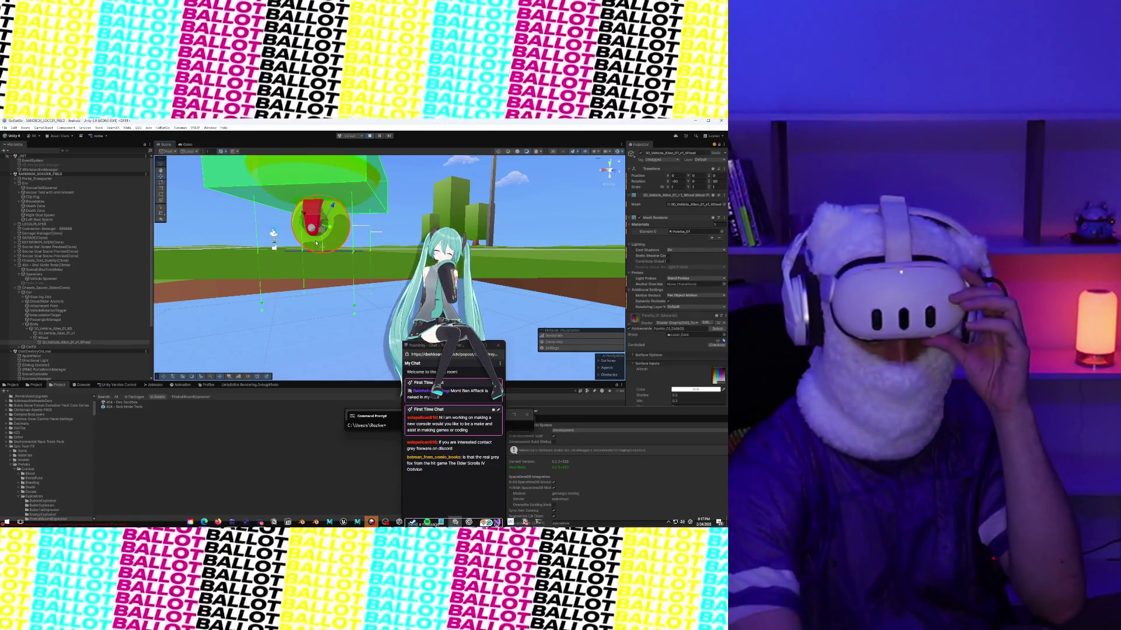
key("f")
mouse_move(316, 243)
left_mouse_down()
mouse_move(359, 239)
mouse_move(314, 216)
left_mouse_up()
left_click(186, 145)
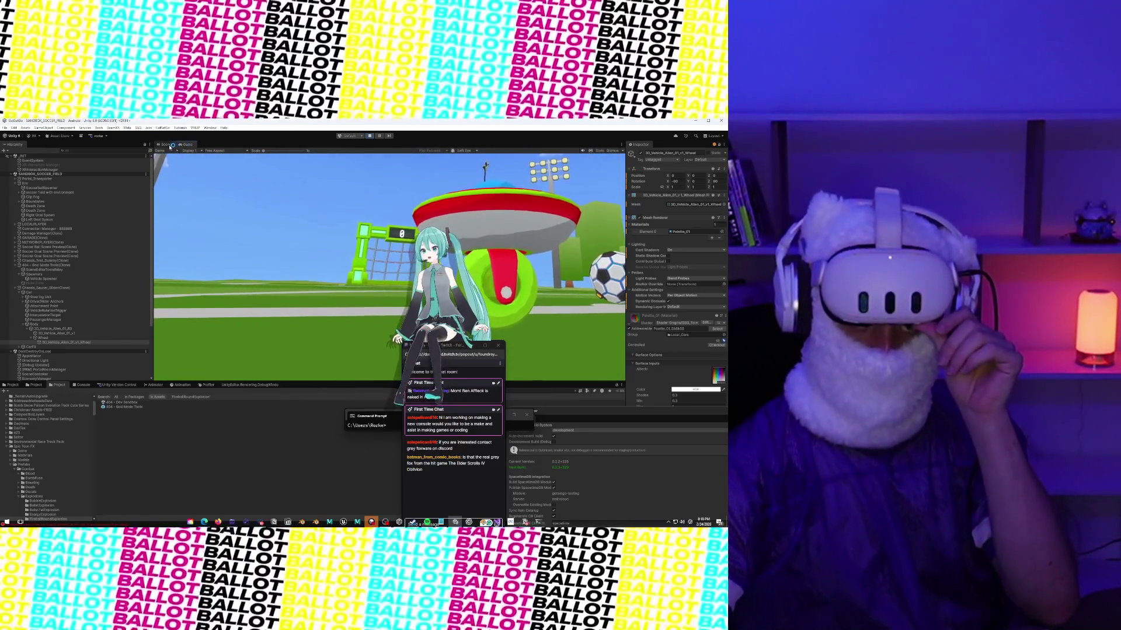
Step: Back in the Scene view, select 3D_Vehicle_Alien_01_v1 under Chassis_Saucer_Slider(Clone) to show its Mesh Collider
left_click(170, 145)
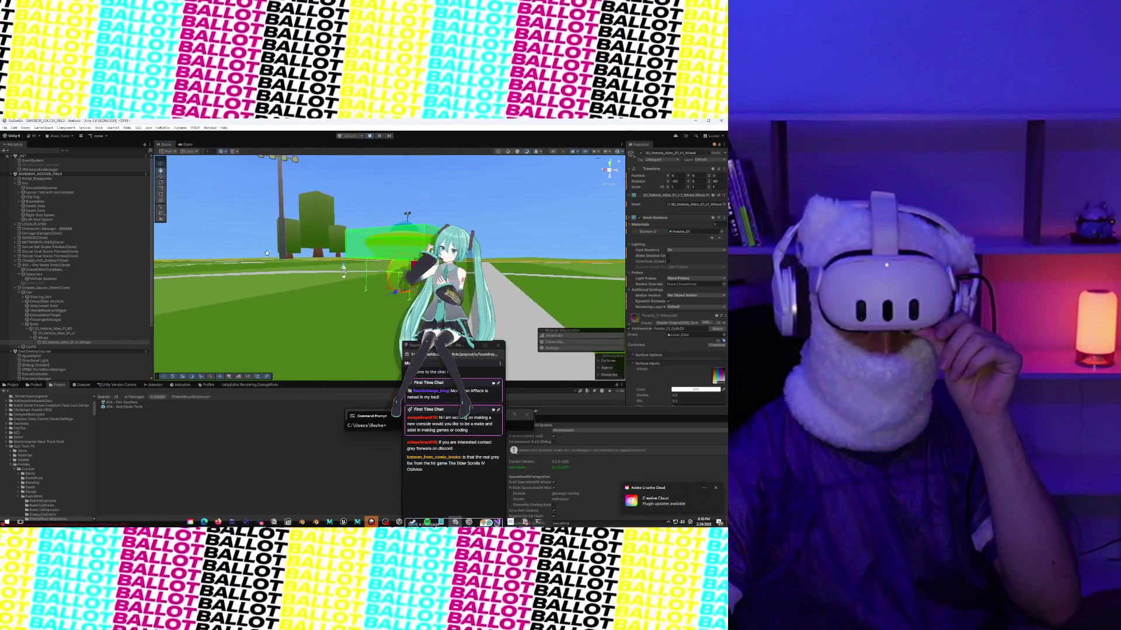
left_click(373, 244)
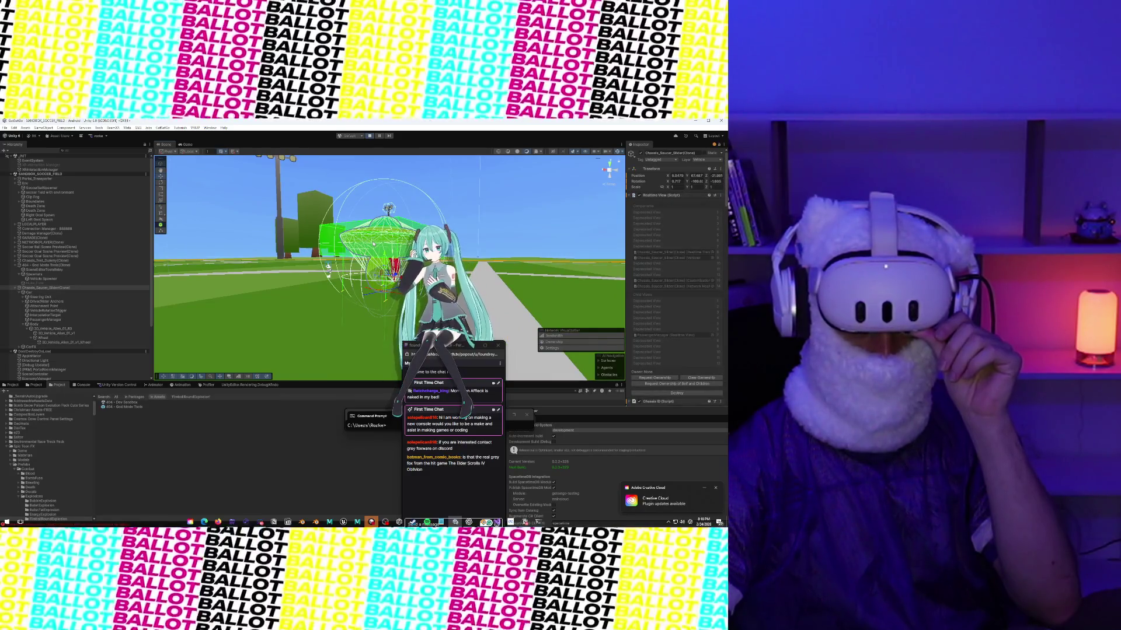
left_click(337, 237)
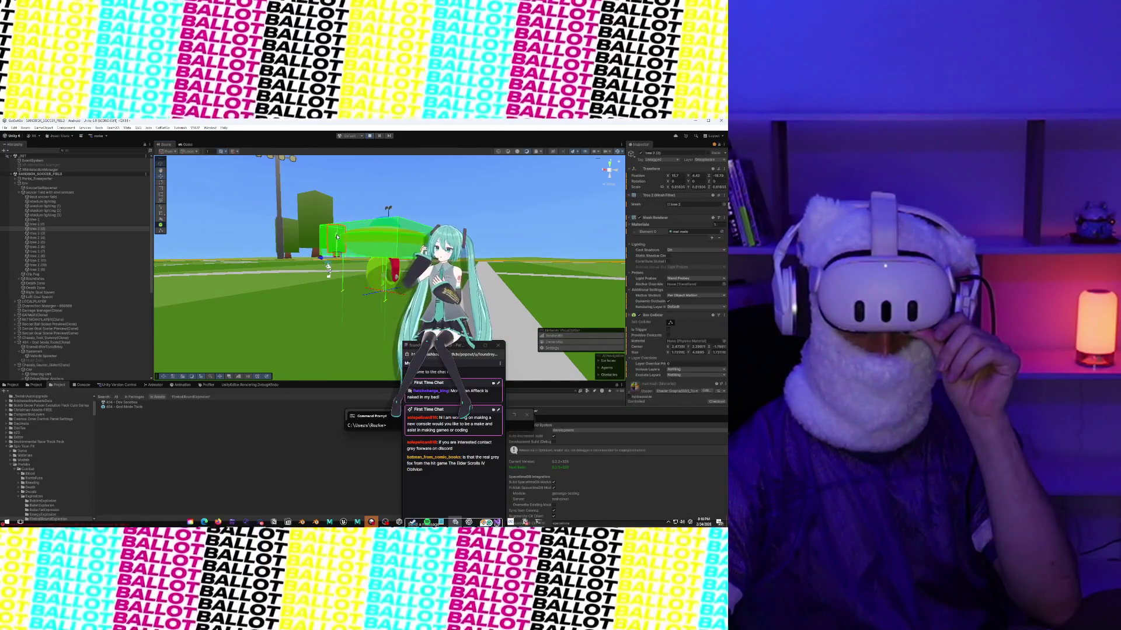
left_click(362, 238)
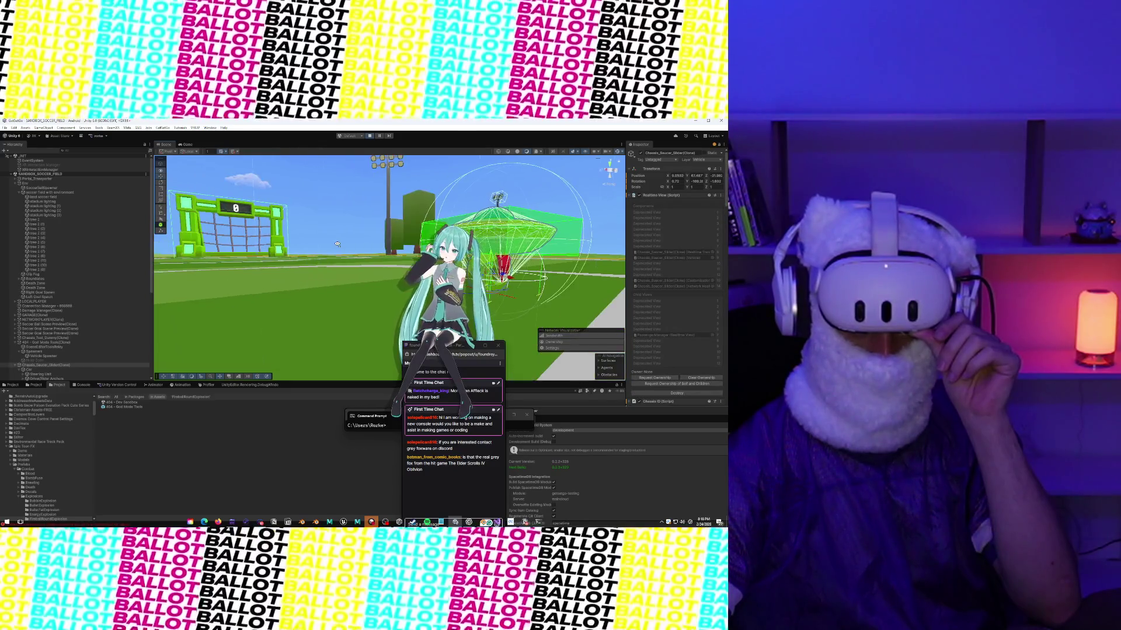
scroll(707, 241, "down", 10)
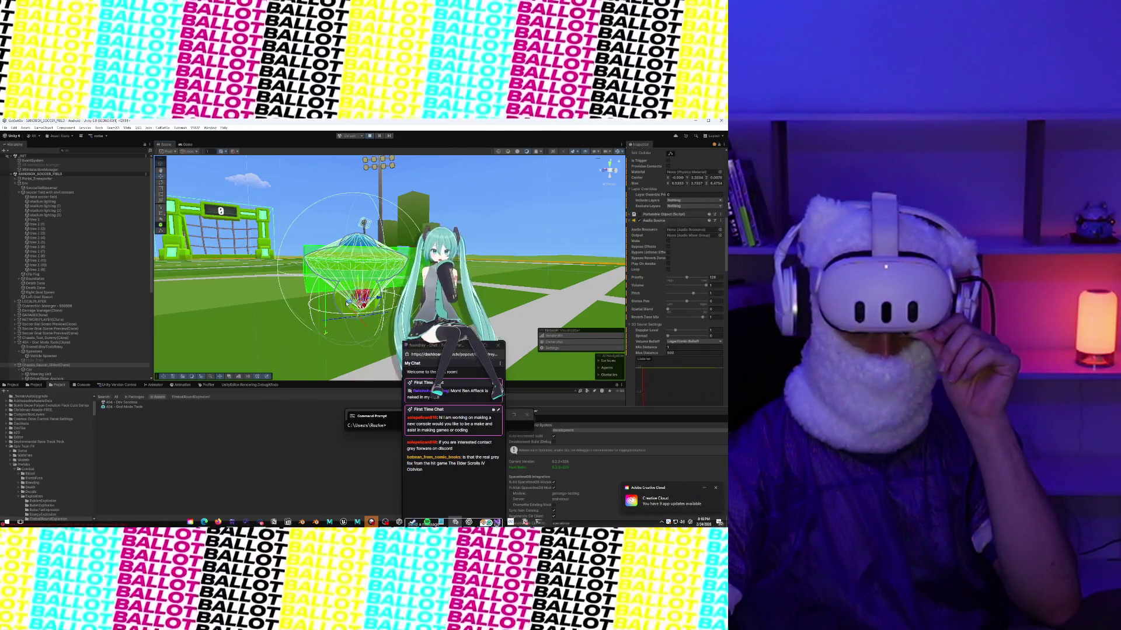
scroll(62, 371, "down", 5)
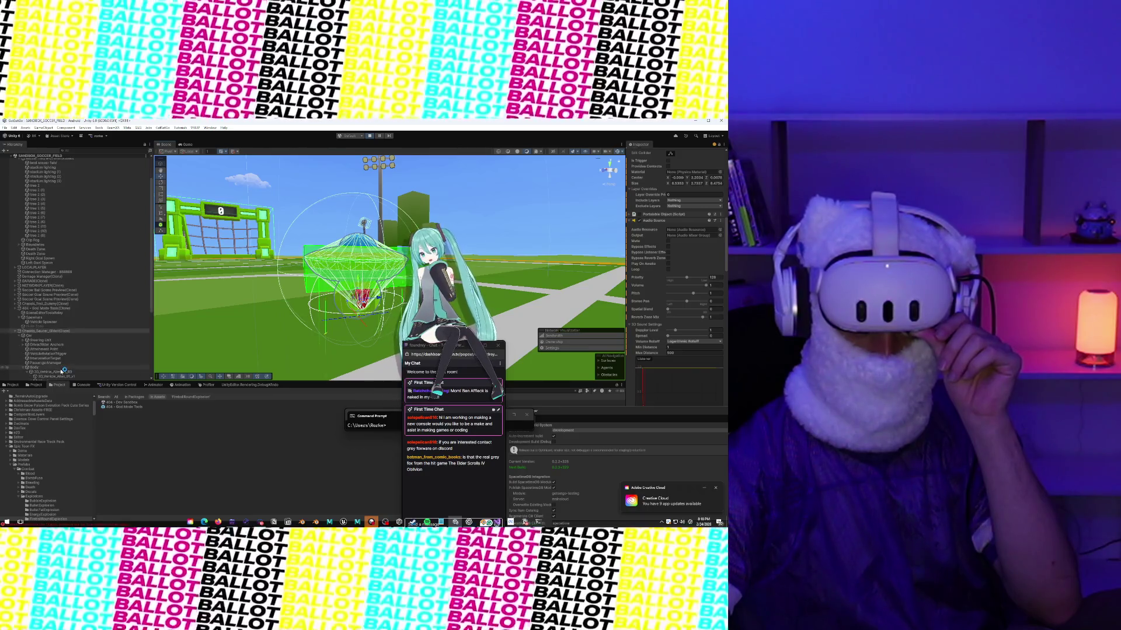
left_click(61, 343)
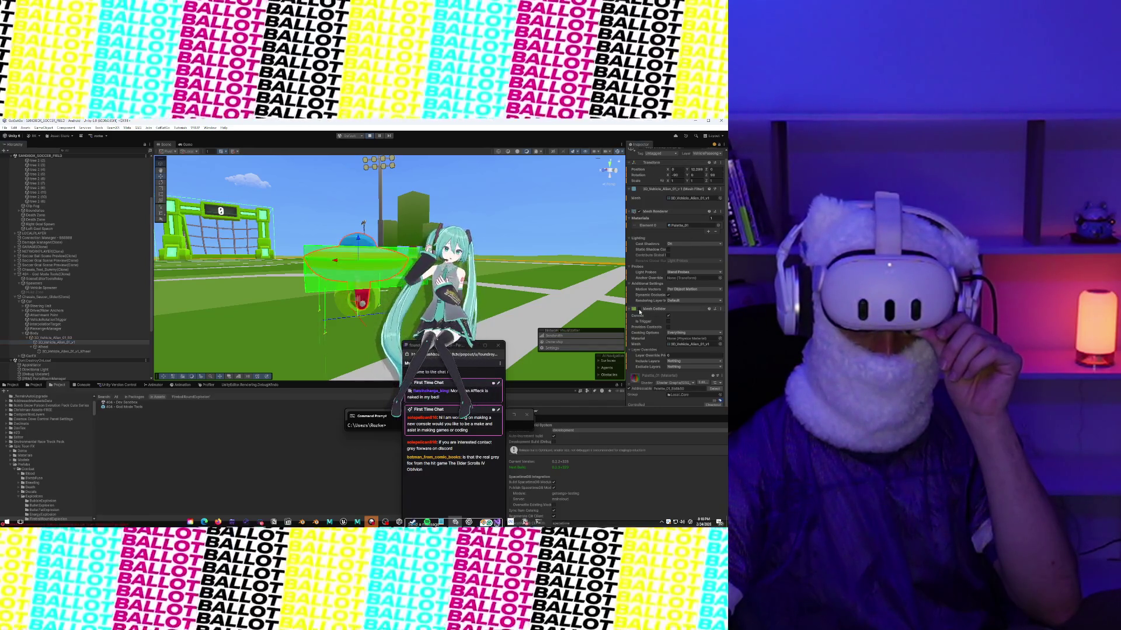
Step: Move the Build Manager aside and add a Box Collider to 3D_Vehicle_Alien_01_v1
left_click(186, 146)
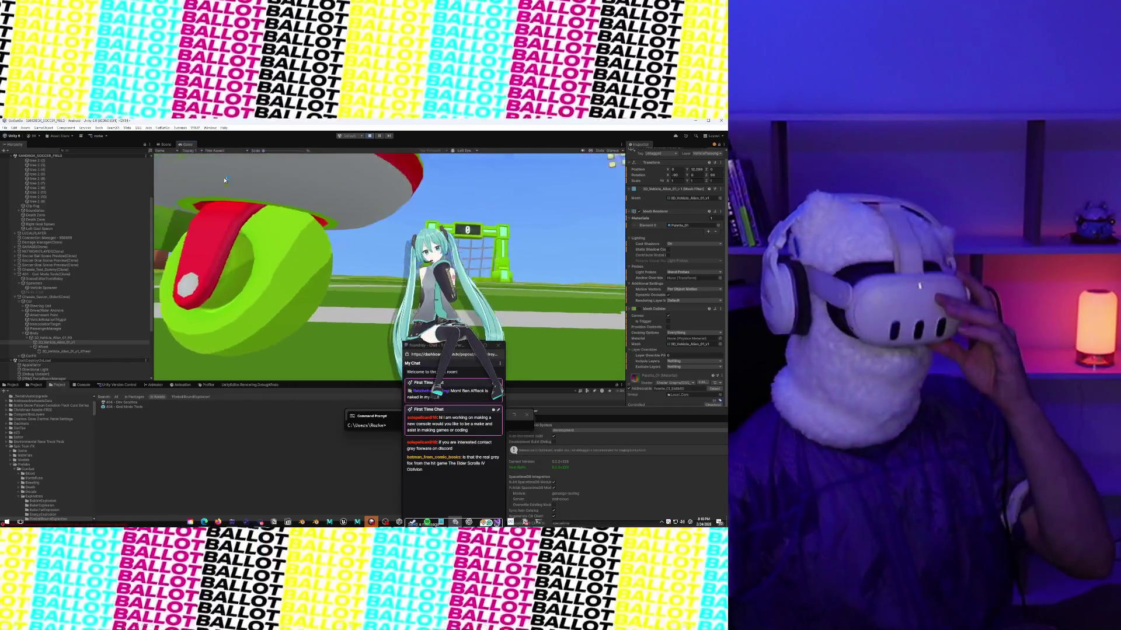
left_click(87, 342)
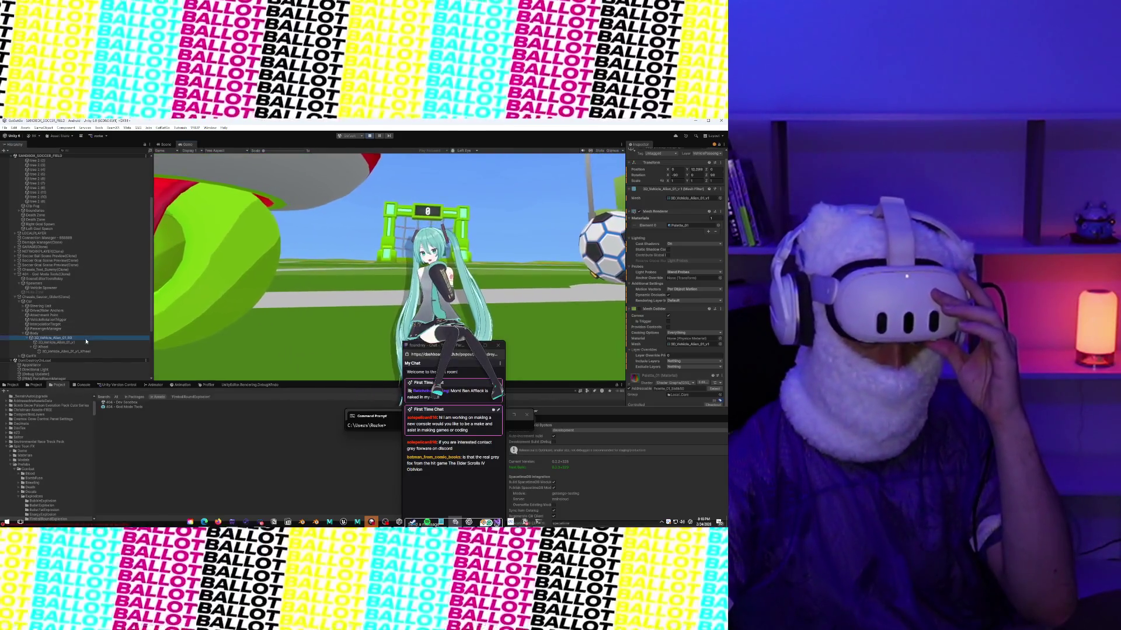
key("ctrl+1")
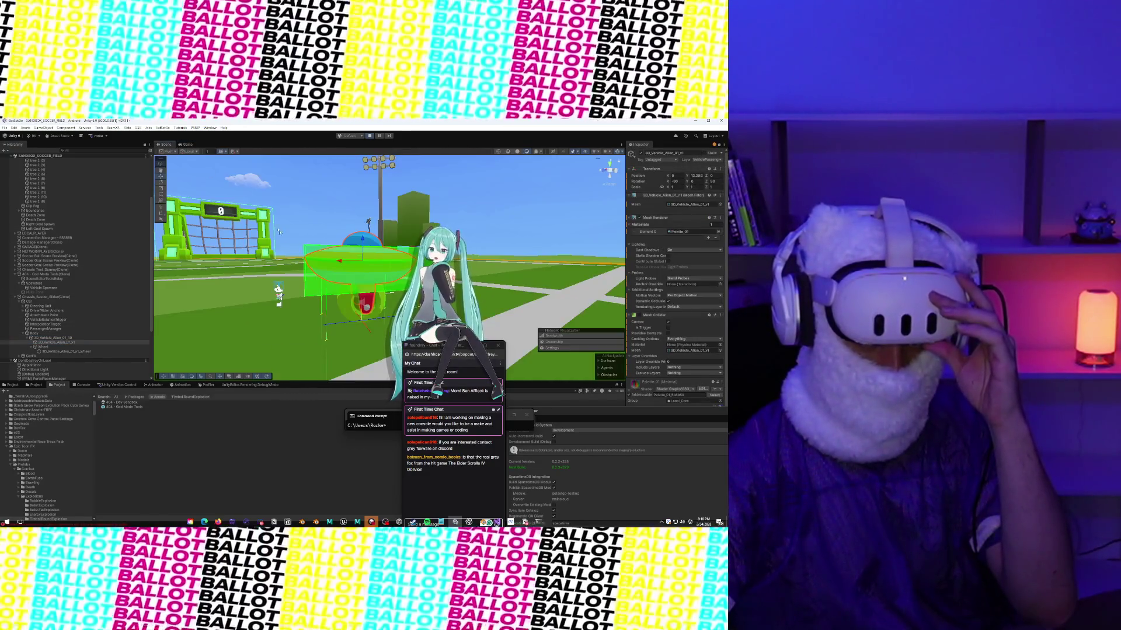
scroll(672, 380, "down", 1)
mouse_move(671, 421)
left_mouse_down()
mouse_move(643, 405)
mouse_move(399, 385)
left_mouse_up()
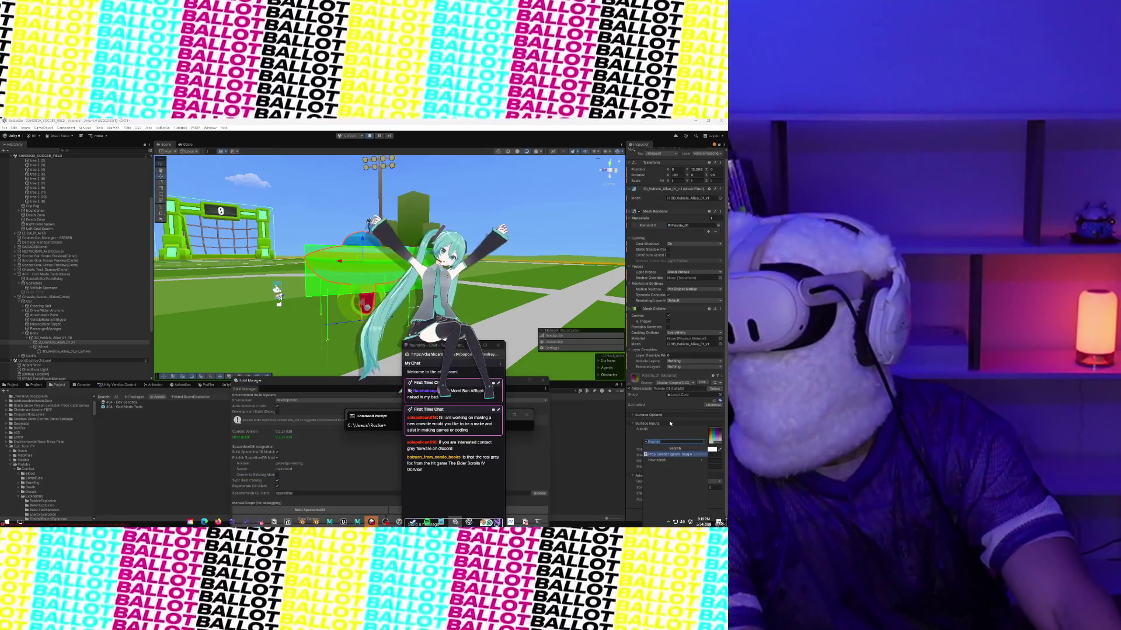
key("Return")
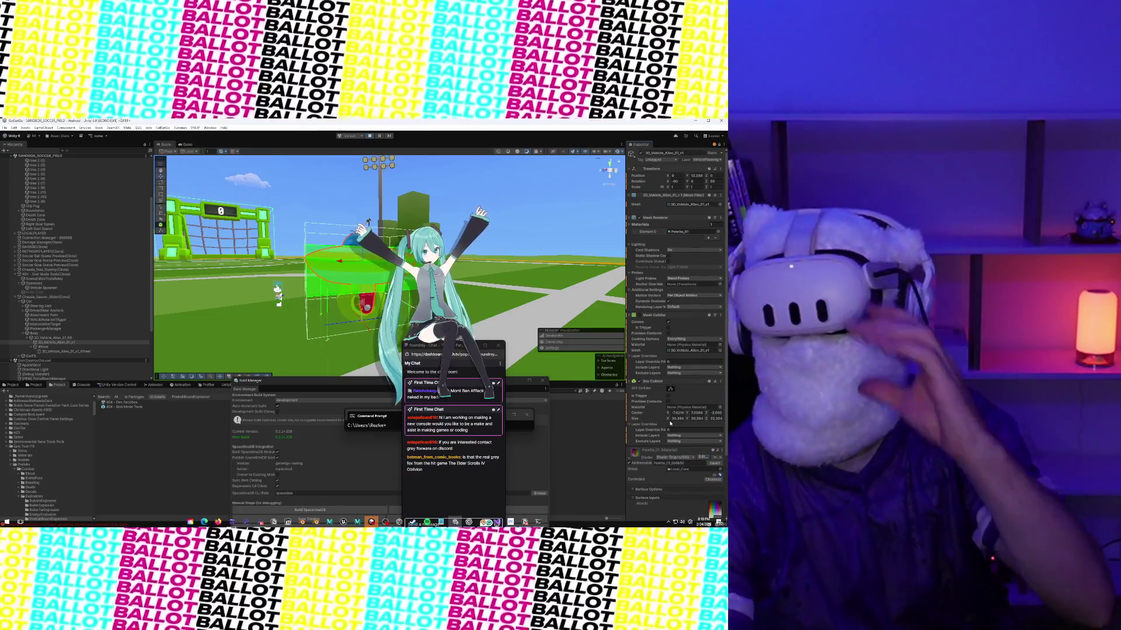
scroll(414, 236, "up", 3)
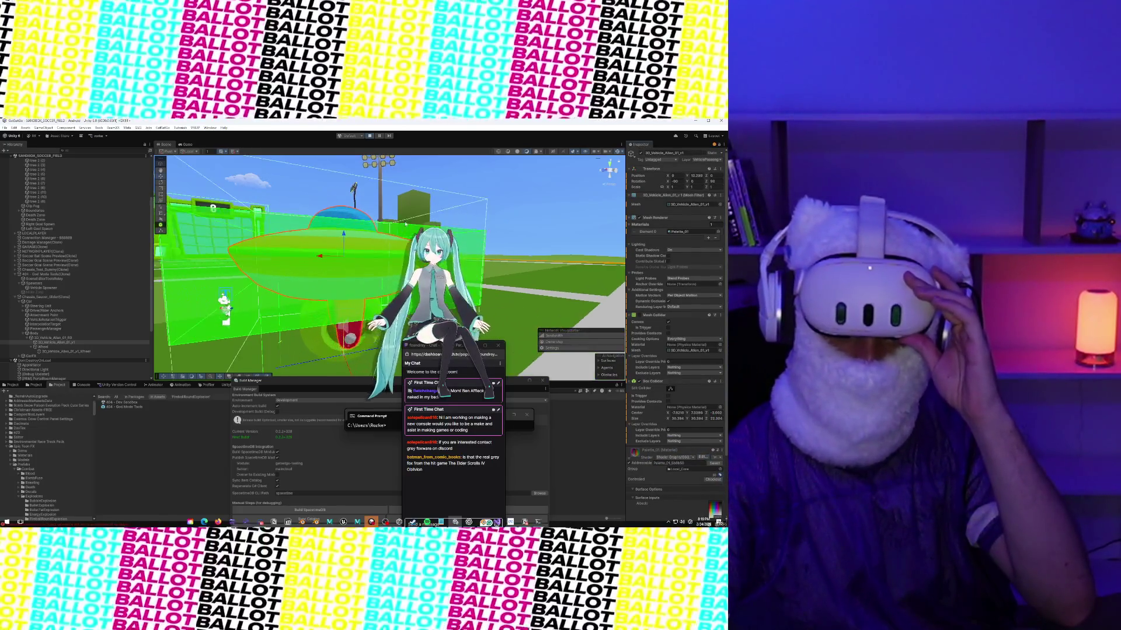
scroll(367, 220, "up", 1)
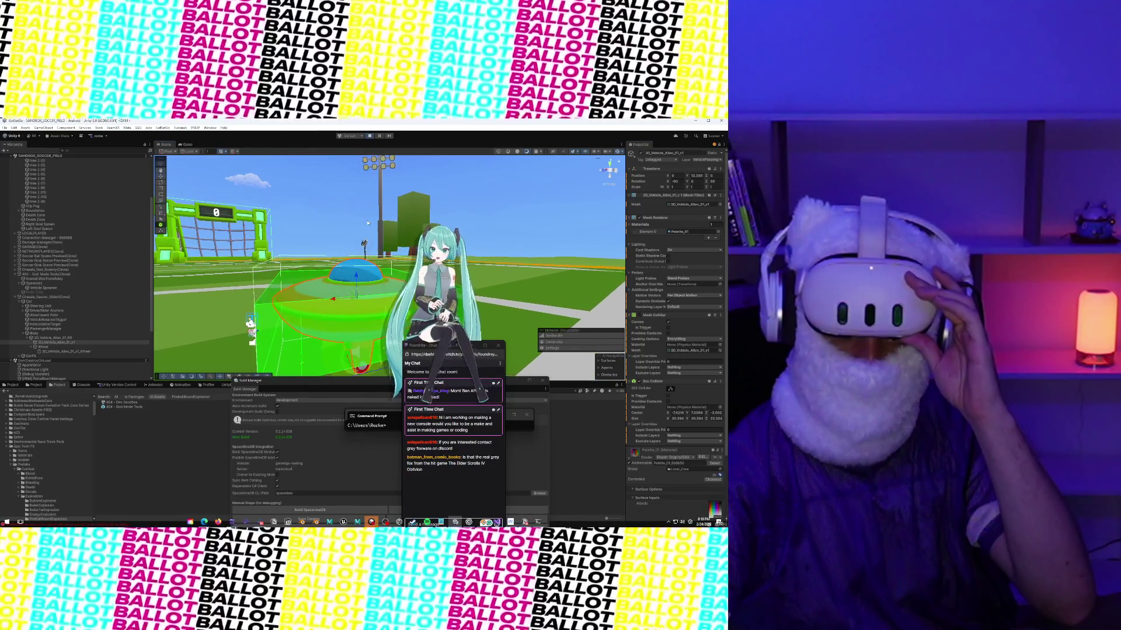
left_click(188, 144)
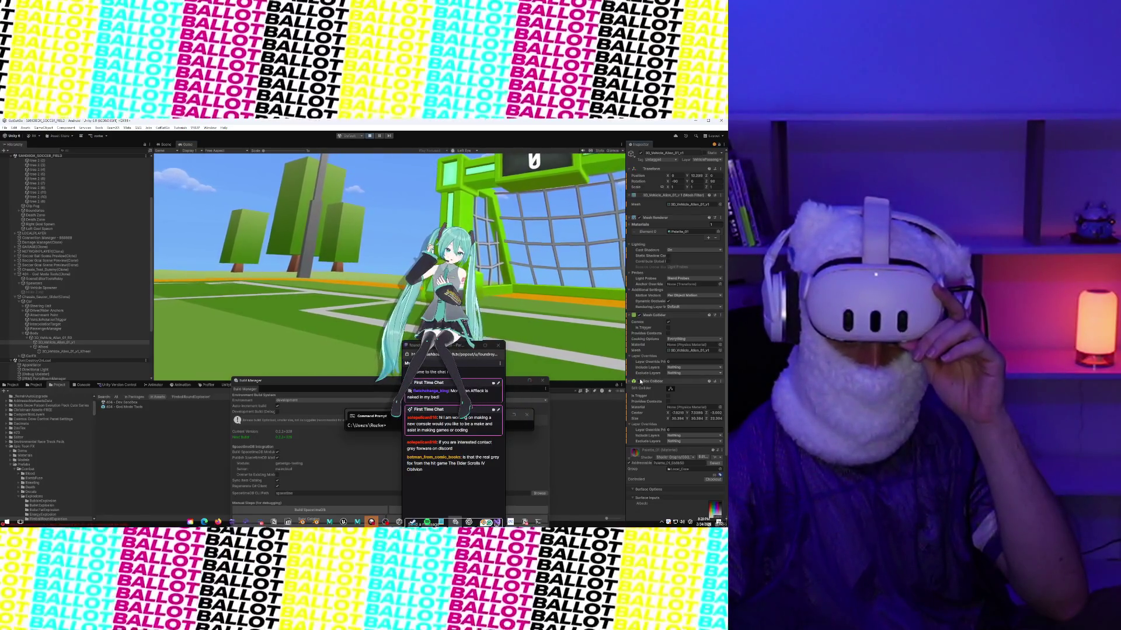
Step: Check the Mesh Collider's Exclude Layers, leaving Vehicle excluded, then select the chassis root
left_click(689, 373)
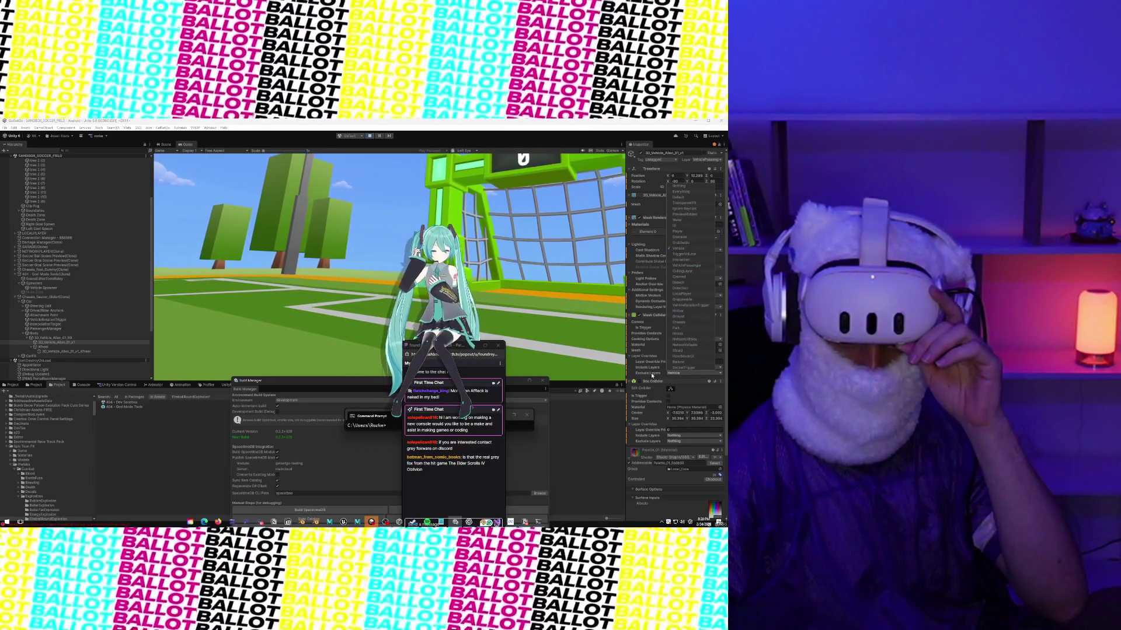
left_click(652, 375)
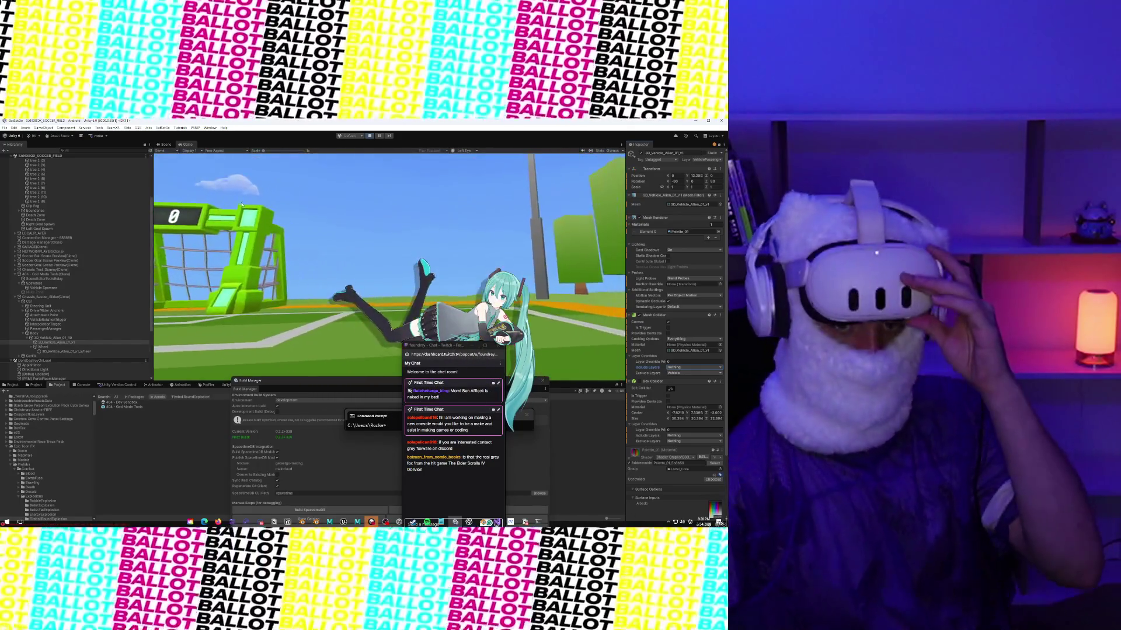
left_click(46, 297)
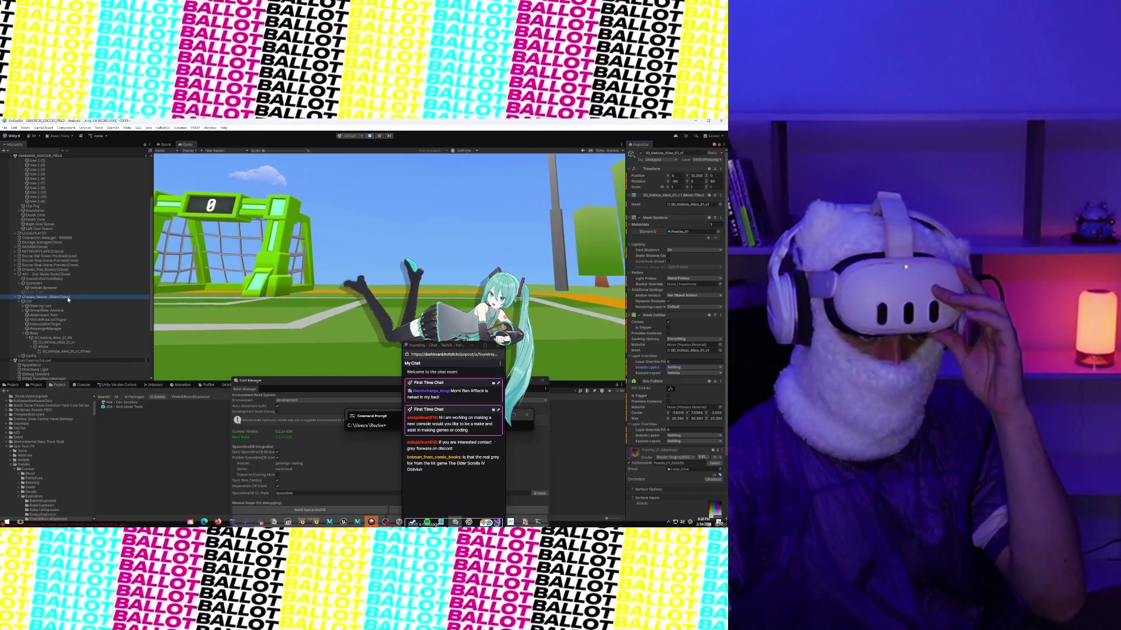
Step: Uncheck VehiclePassenger in the chassis Rigidbody's Exclude Layers, leaving only NetworkHitbox excluded
scroll(679, 288, "down", 5)
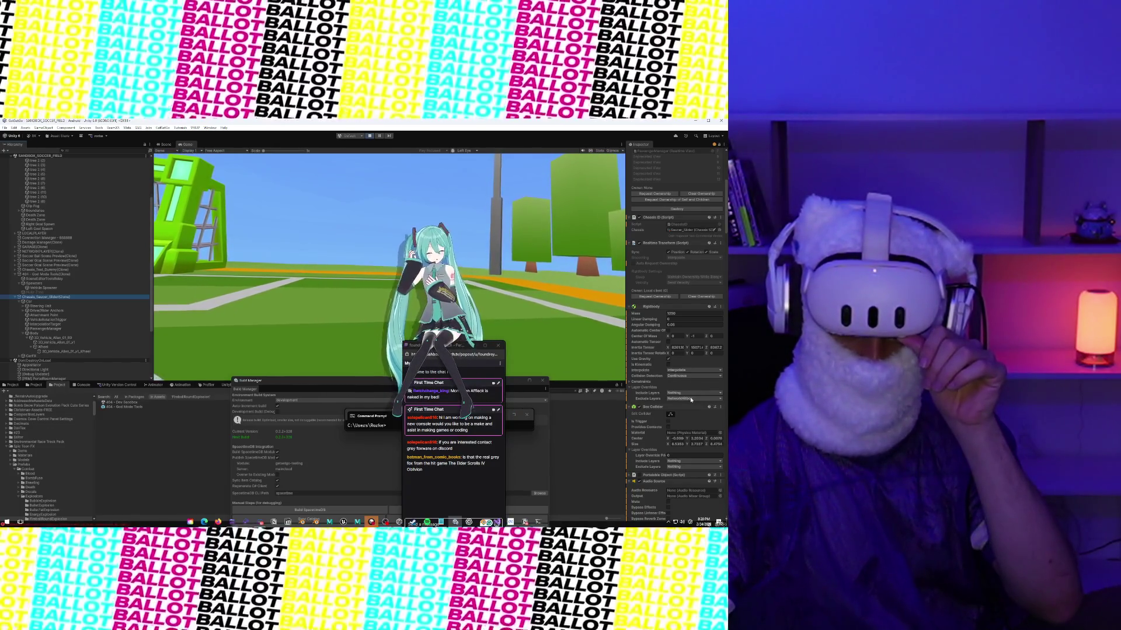
left_click(691, 399)
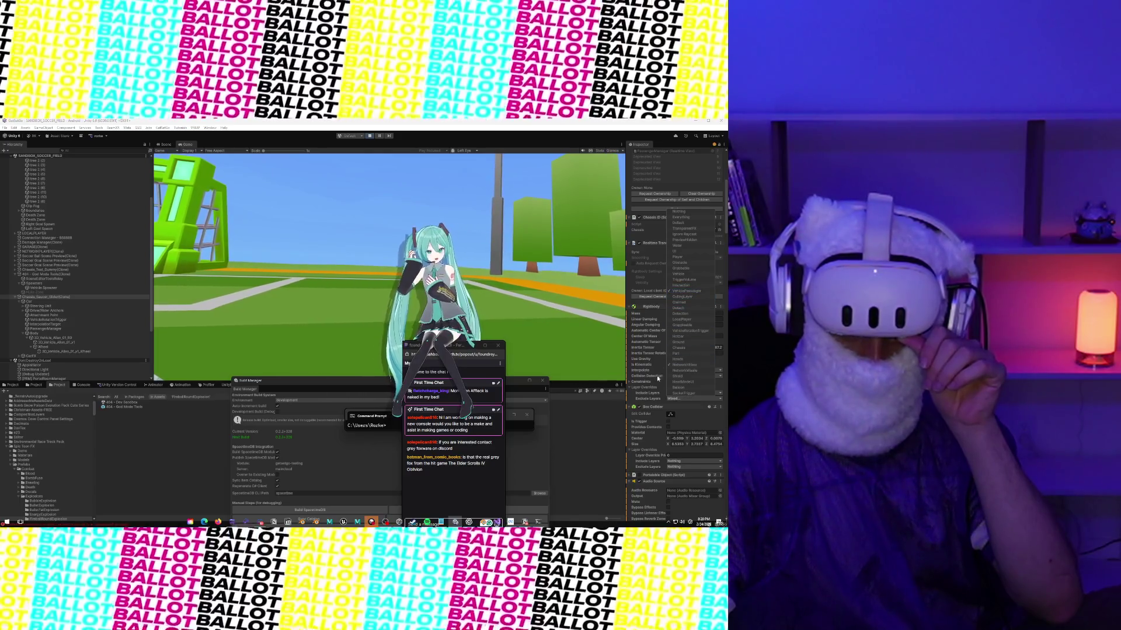
left_click(692, 330)
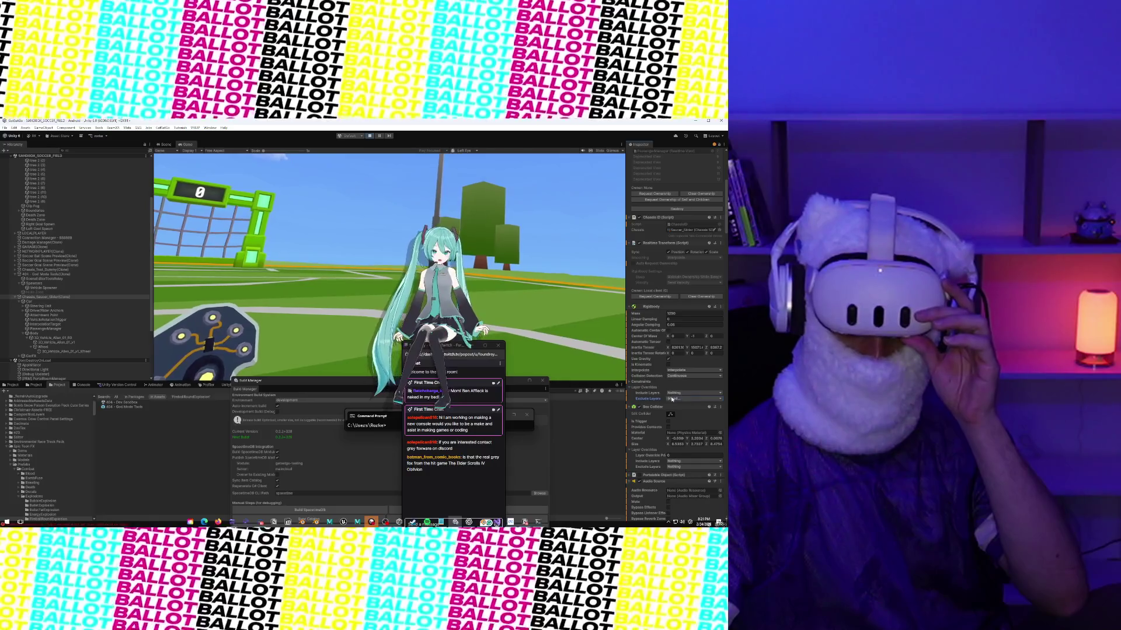
left_click(694, 398)
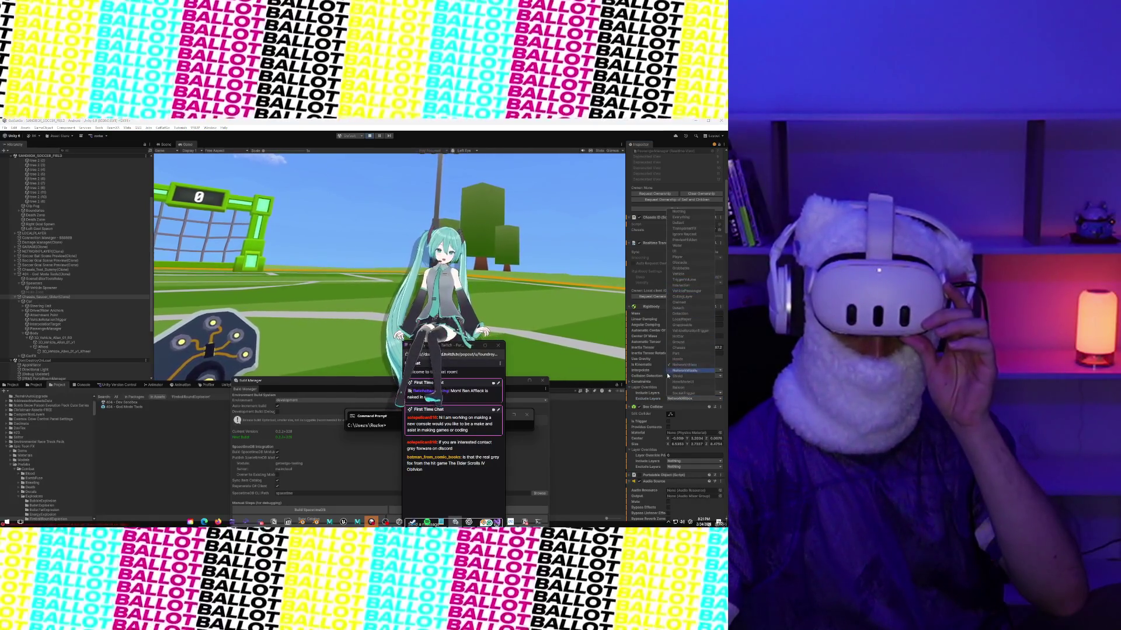
left_click(697, 292)
left_click(89, 311)
left_click(81, 338)
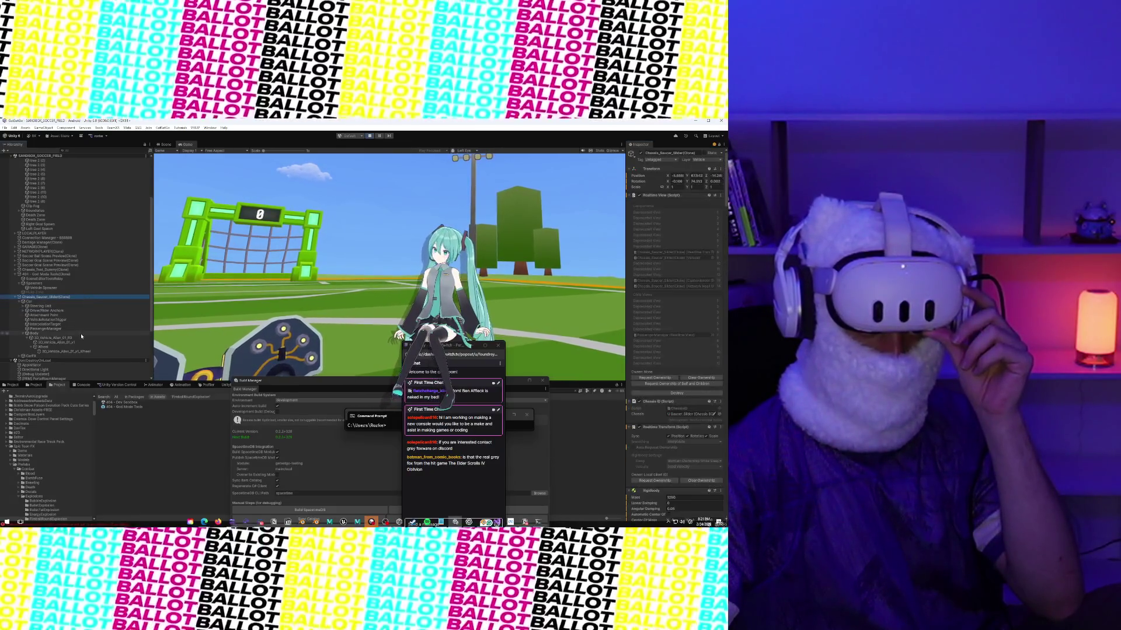
Step: Select the saucer's mesh child and scroll through its renderer and collider components
left_click(81, 343)
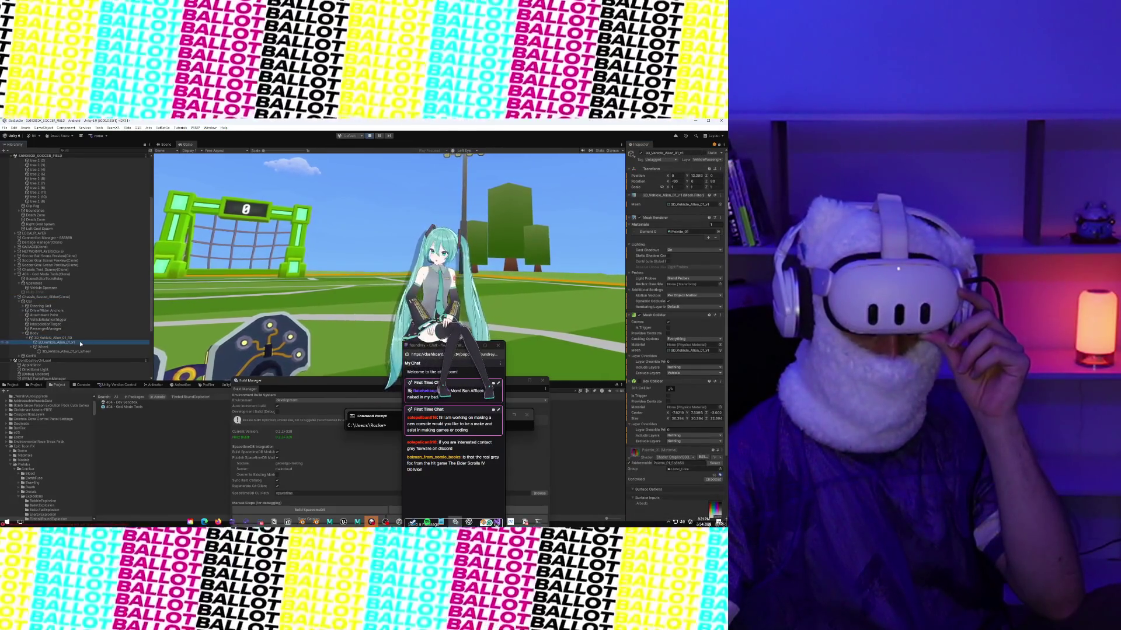
scroll(639, 378, "down", 3)
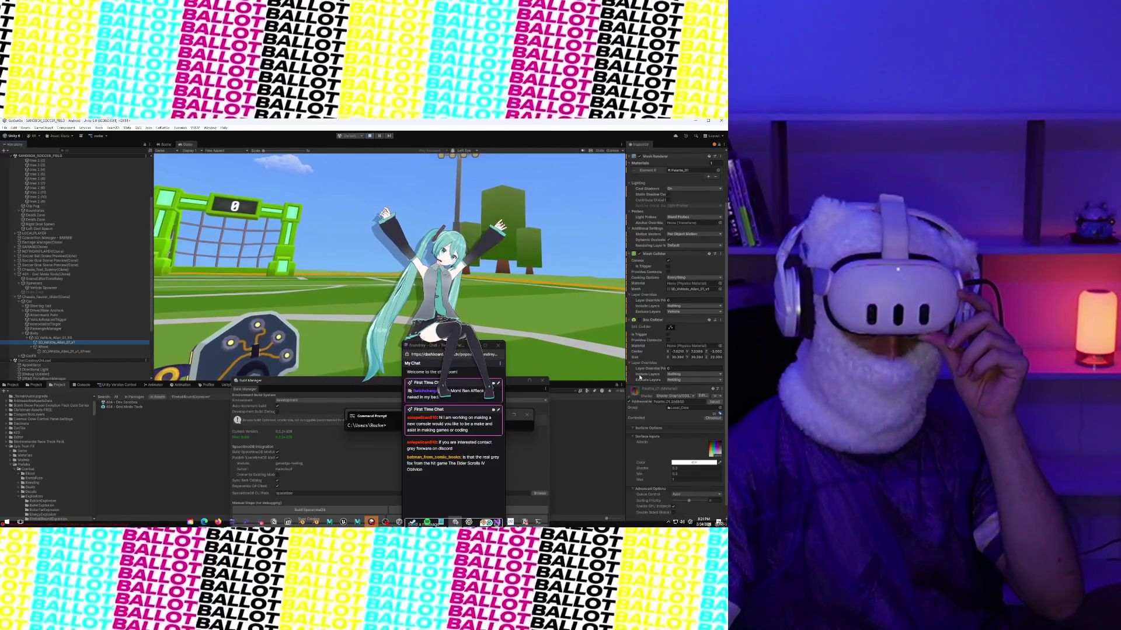
scroll(640, 378, "up", 3)
scroll(640, 378, "up", 1)
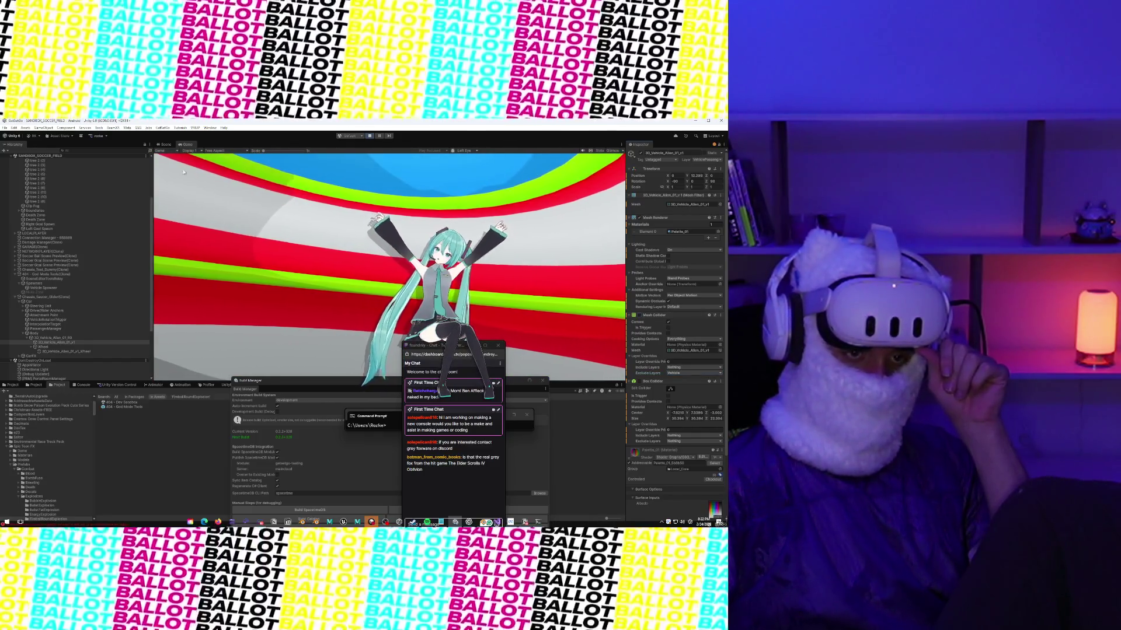
left_click(166, 144)
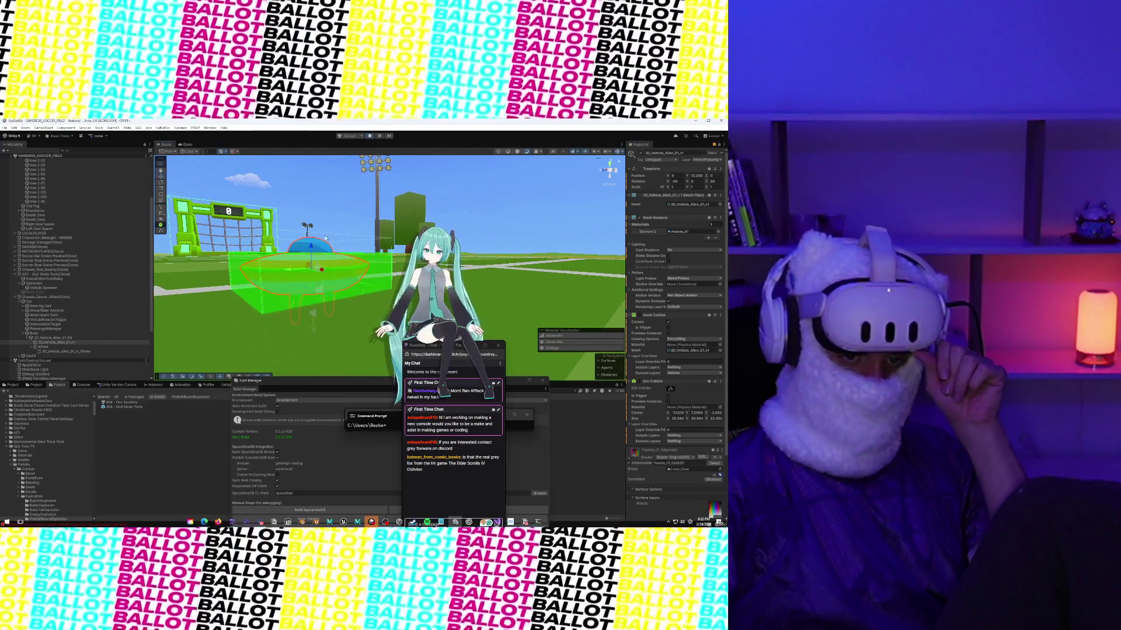
Step: Select the saucer chassis in the Scene view, then zoom and orbit to view it from above
scroll(325, 243, "up", 3)
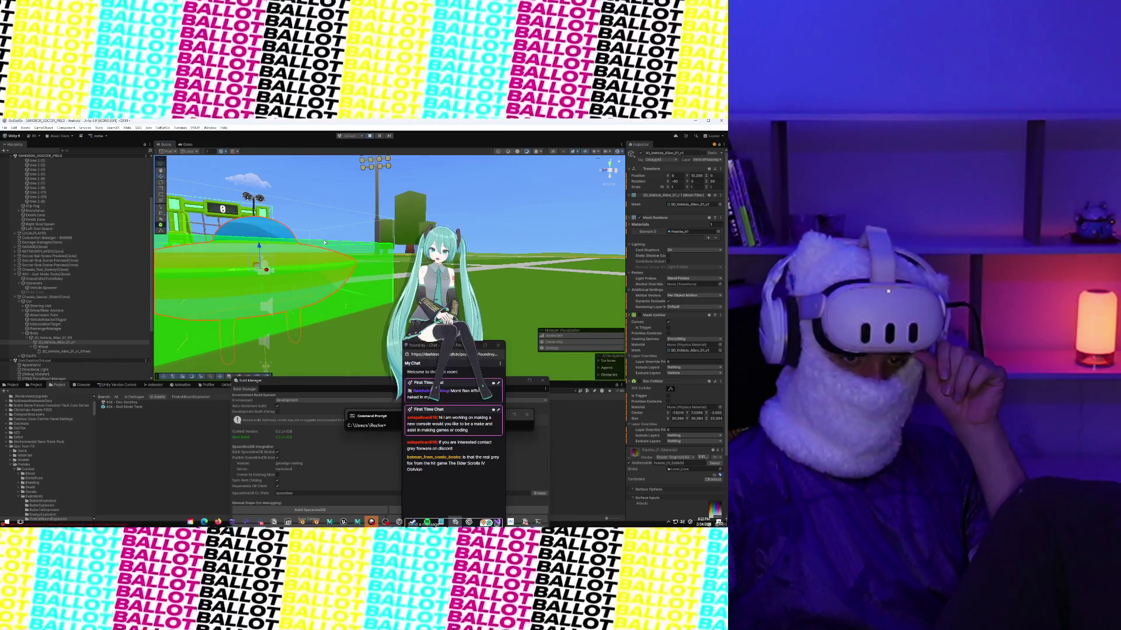
scroll(325, 242, "down", 3)
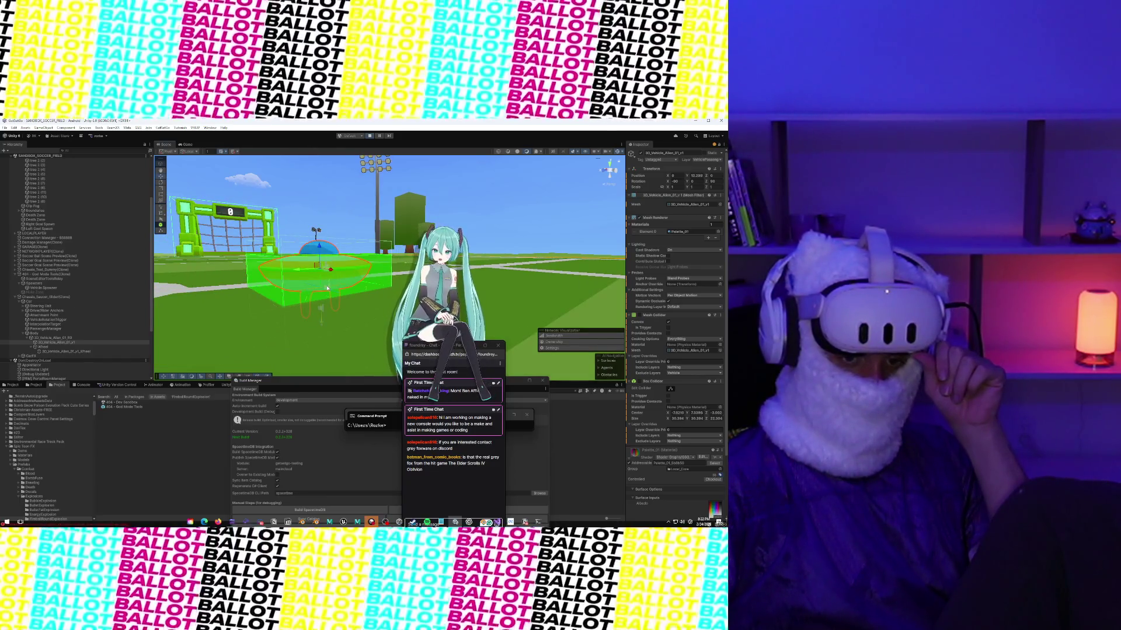
left_click(323, 253)
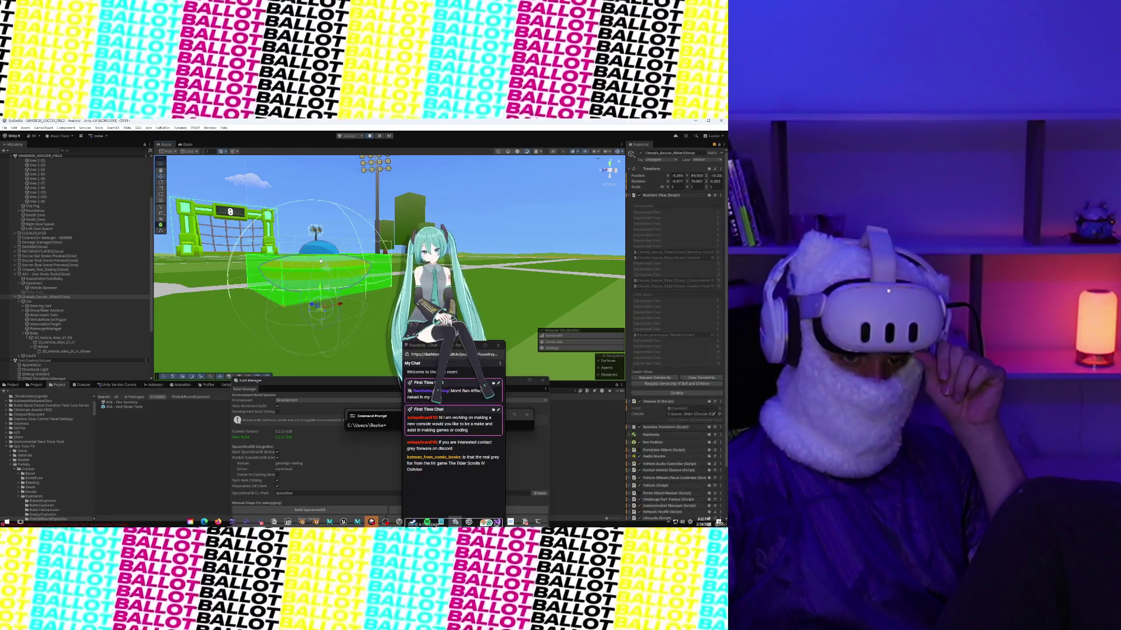
scroll(323, 253, "up", 3)
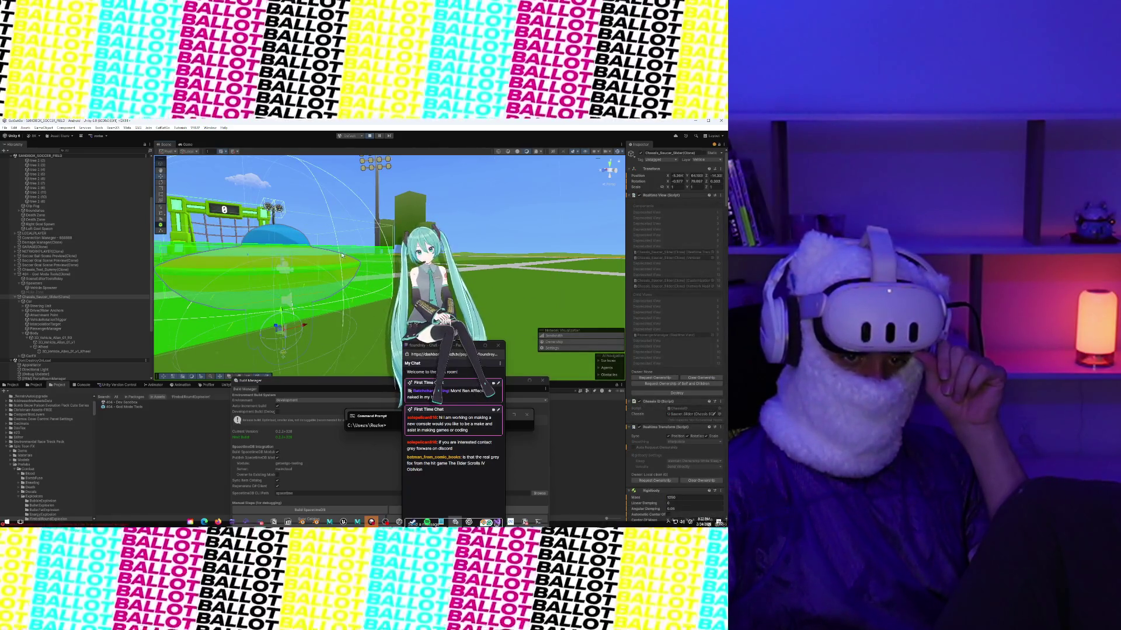
left_click_drag(342, 255, 300, 303)
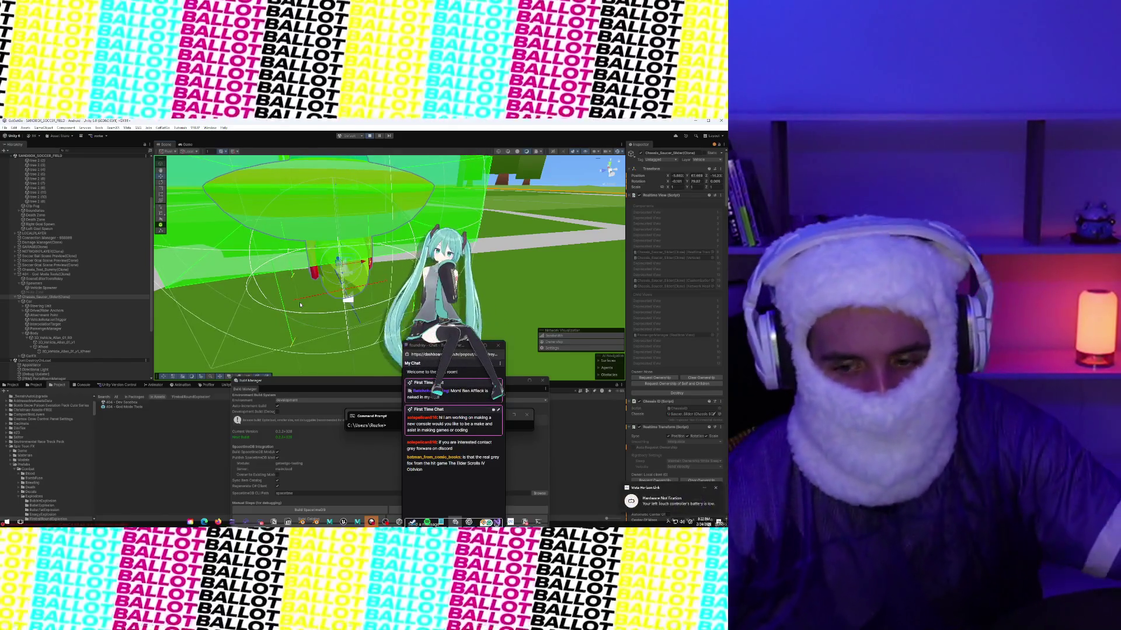
Step: Add a Capsule Collider to the saucer mesh via a 'capsule' component search
scroll(690, 252, "down", 10)
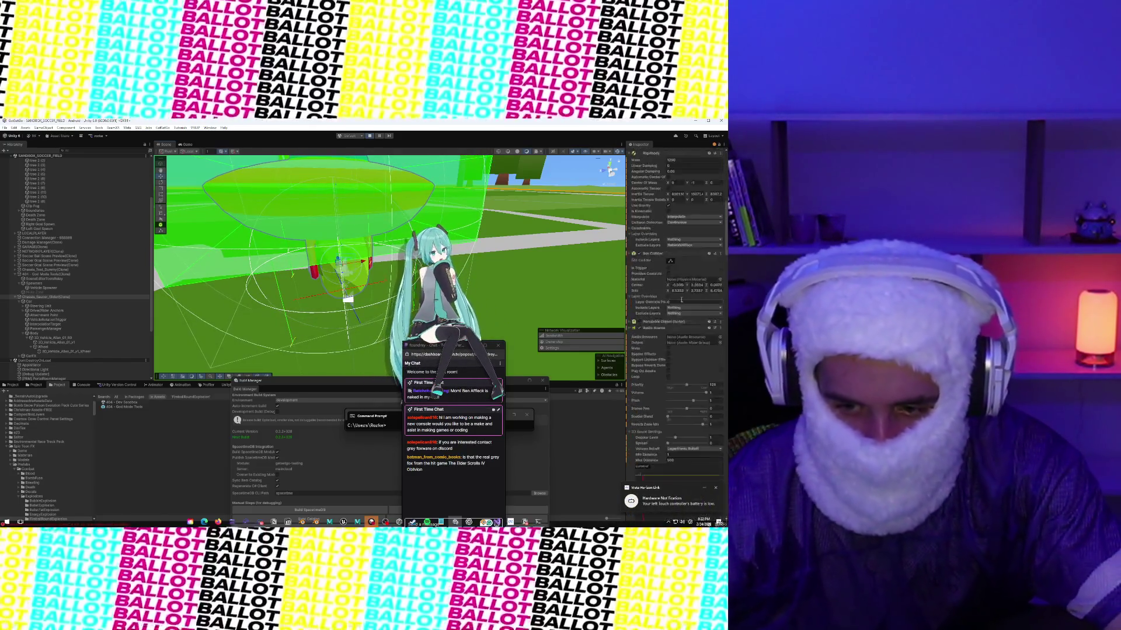
left_click(301, 197)
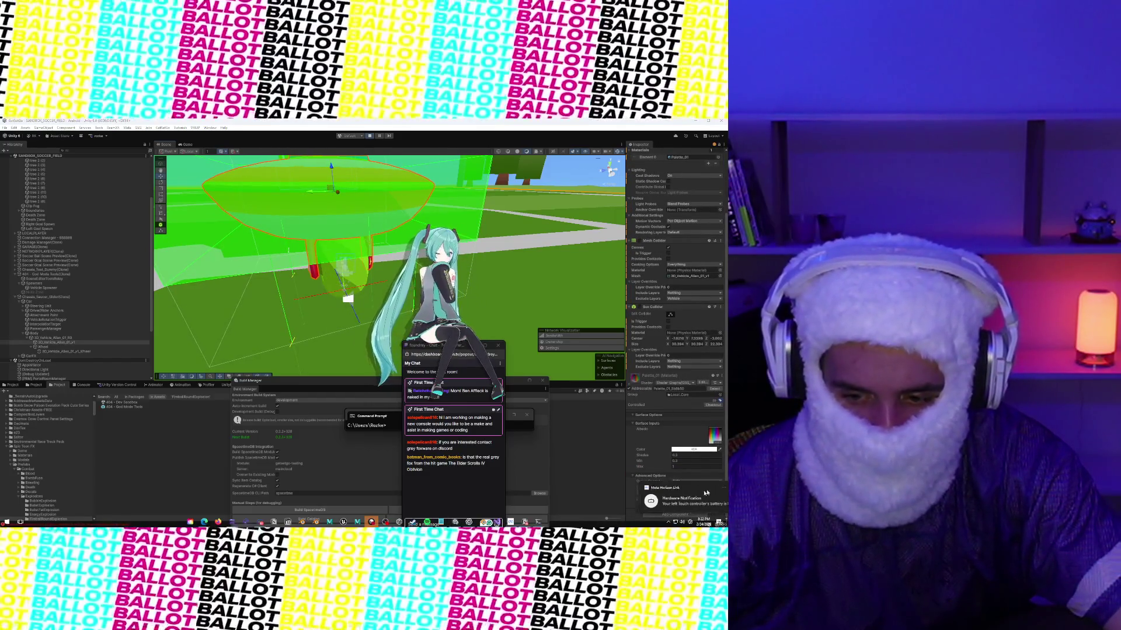
left_click(675, 514)
type("box")
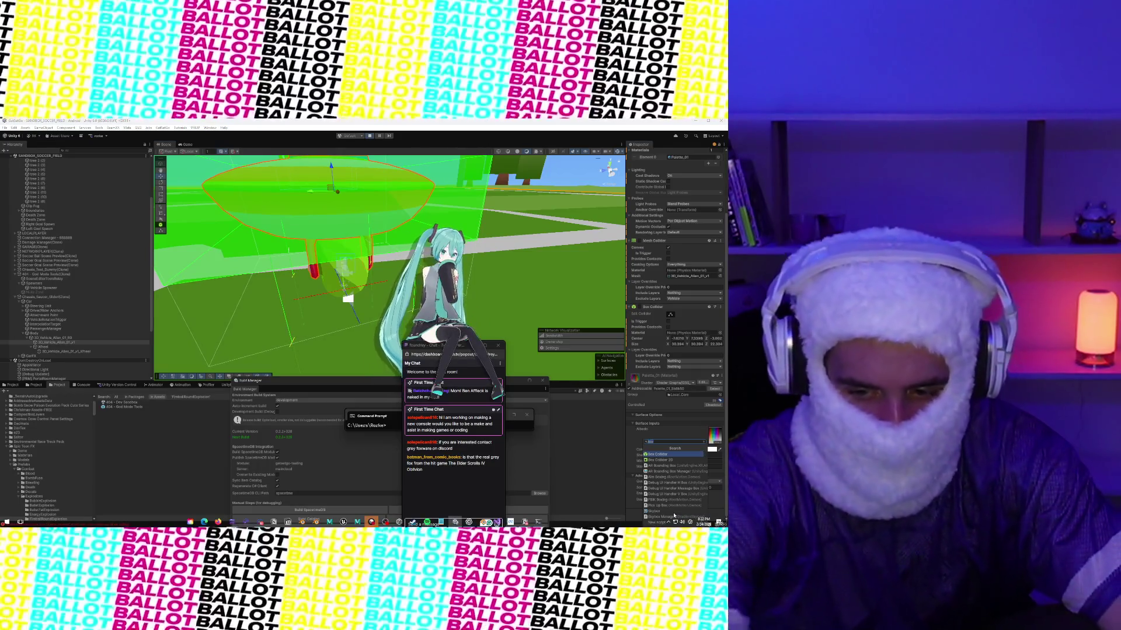
key("BackSpace")
key("BackSpace")
key("BackSpace")
type("capsule")
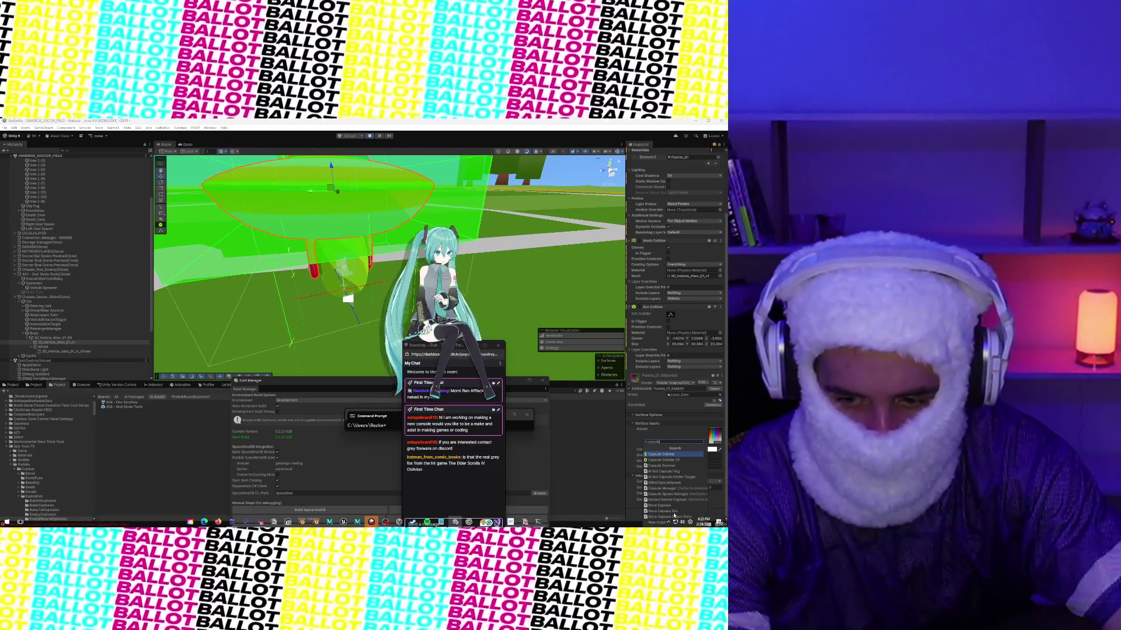
key("Return")
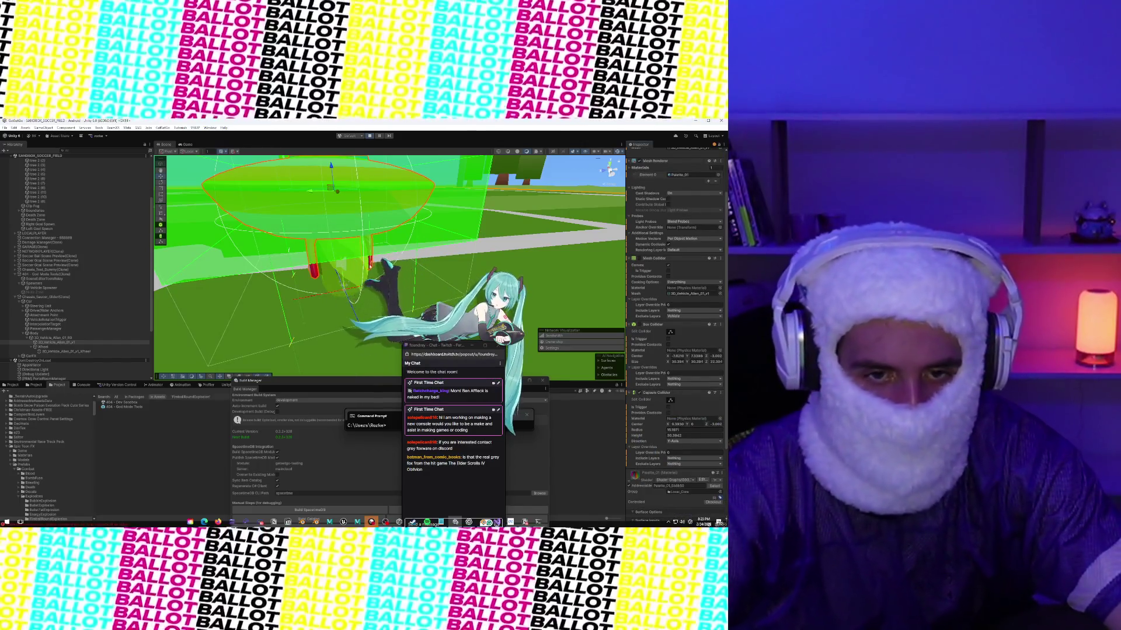
key("f")
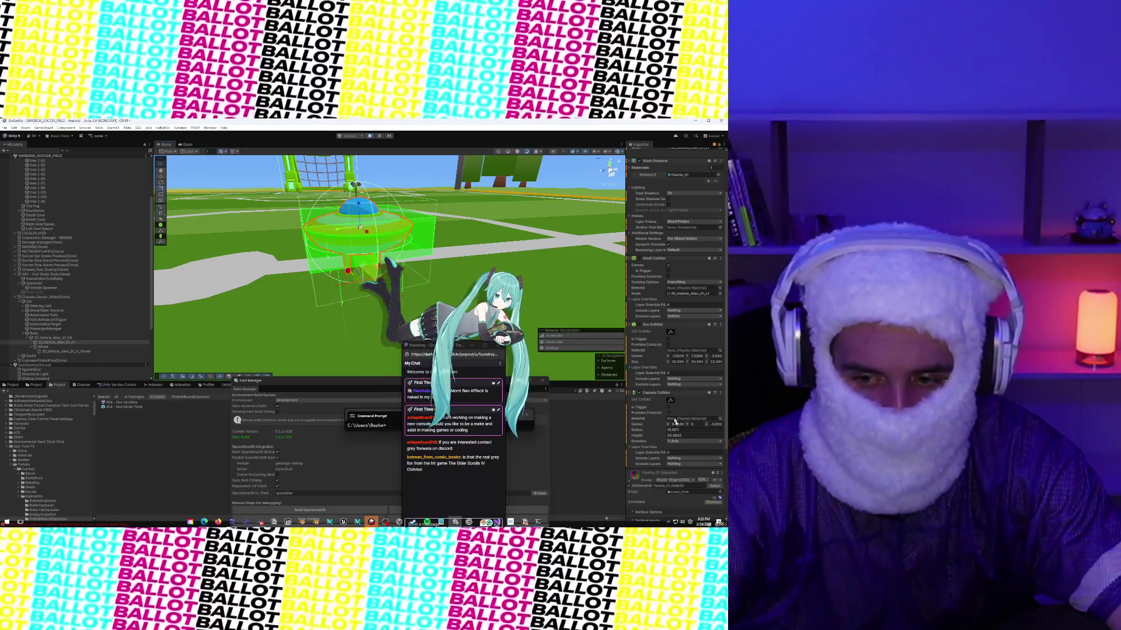
Step: Set the capsule's Direction to X-Axis, Radius 10 and Height about 37.8
left_click_drag(643, 438, 627, 431)
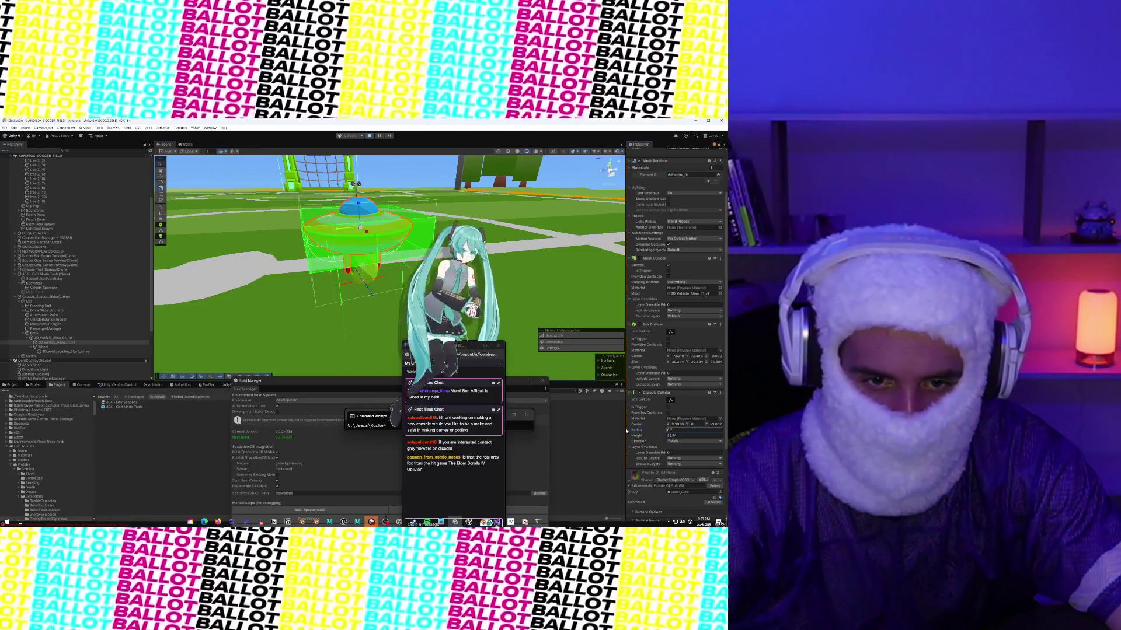
left_click_drag(633, 435, 642, 435)
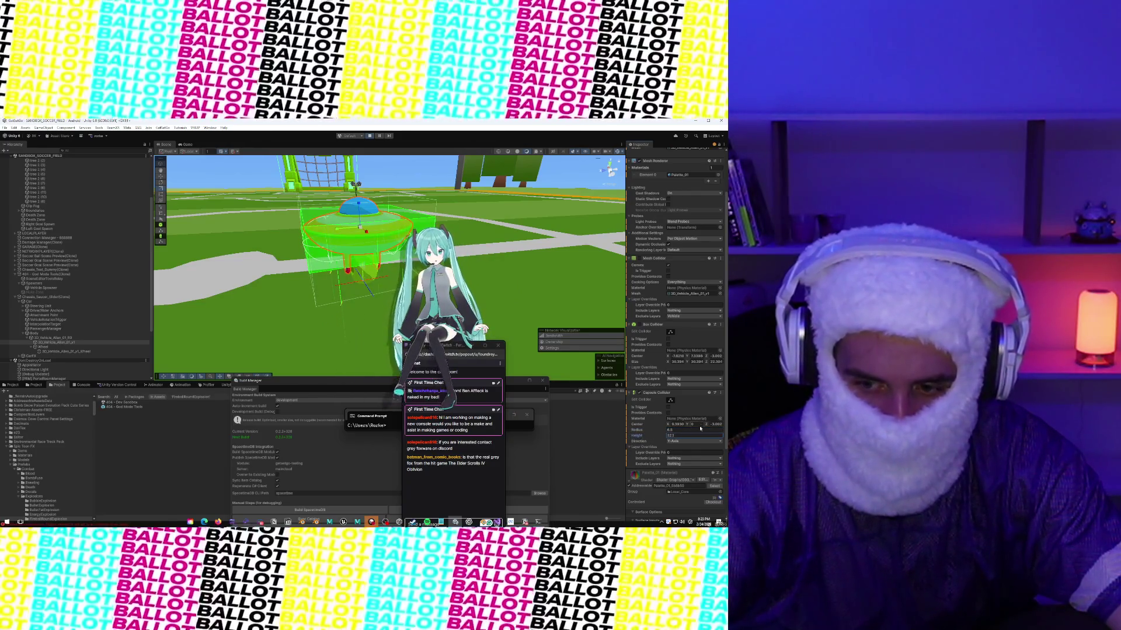
left_click(668, 435)
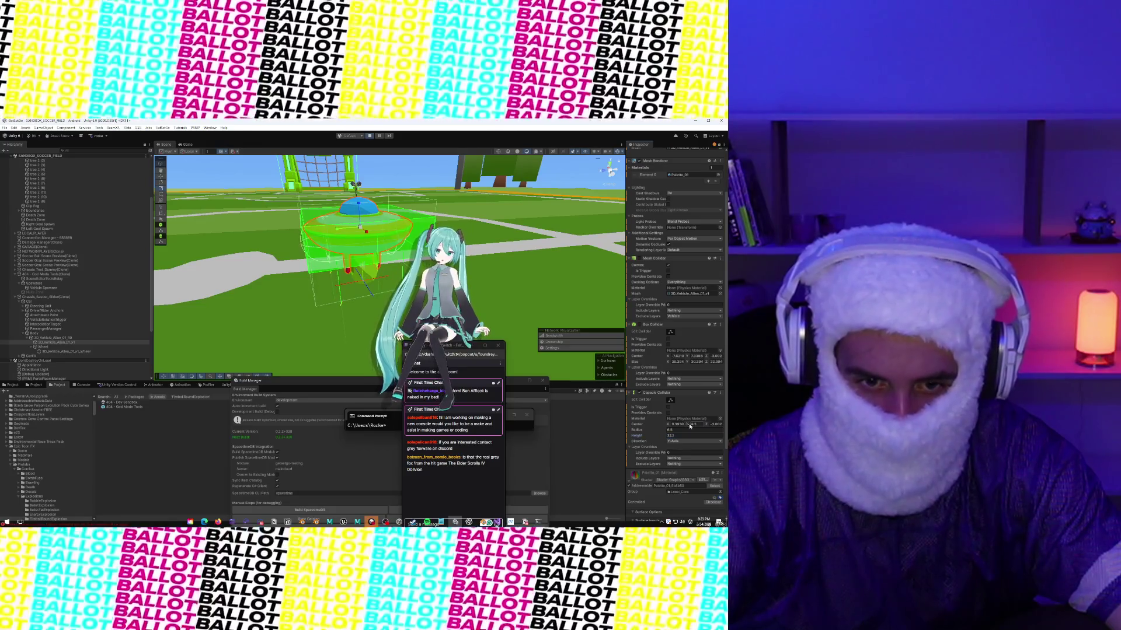
left_click_drag(637, 433, 639, 430)
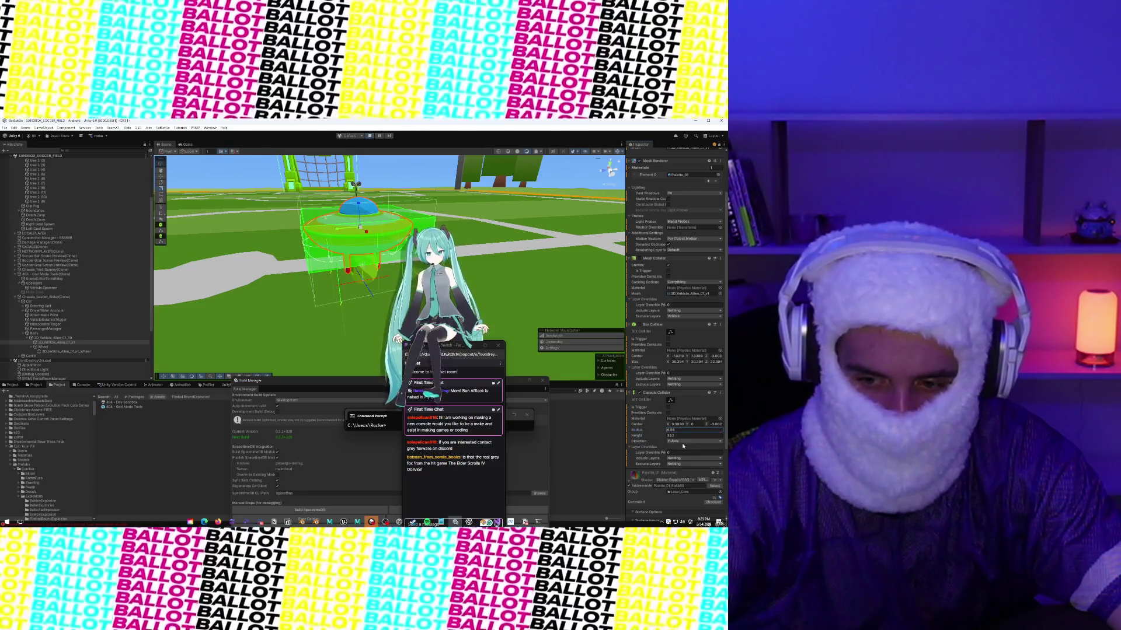
left_click(683, 442)
left_click(681, 447)
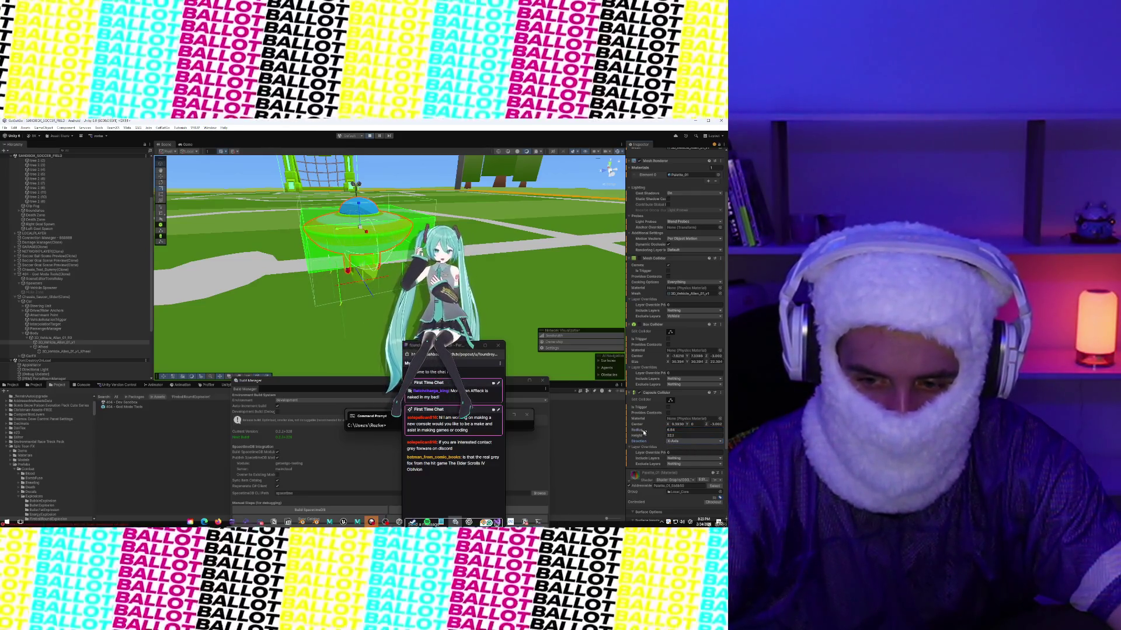
left_click(641, 436)
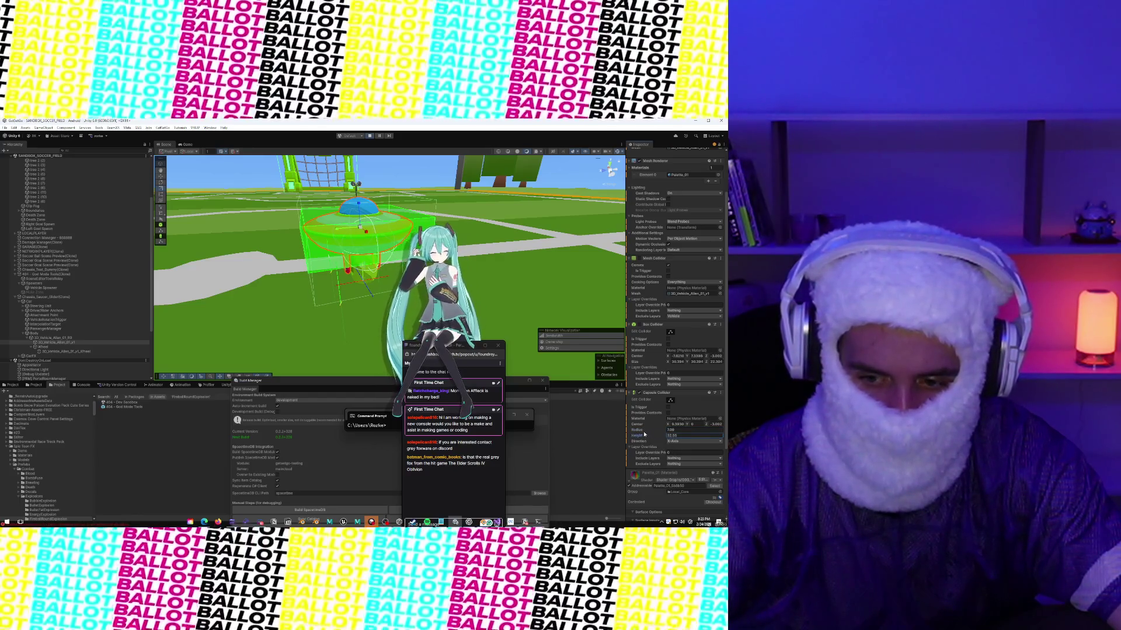
left_click(646, 432)
type("10")
left_click_drag(639, 436, 642, 437)
Step: Orbit and zoom around the saucer to check how the capsule collider fits
left_click_drag(350, 251, 314, 215)
scroll(327, 257, "up", 5)
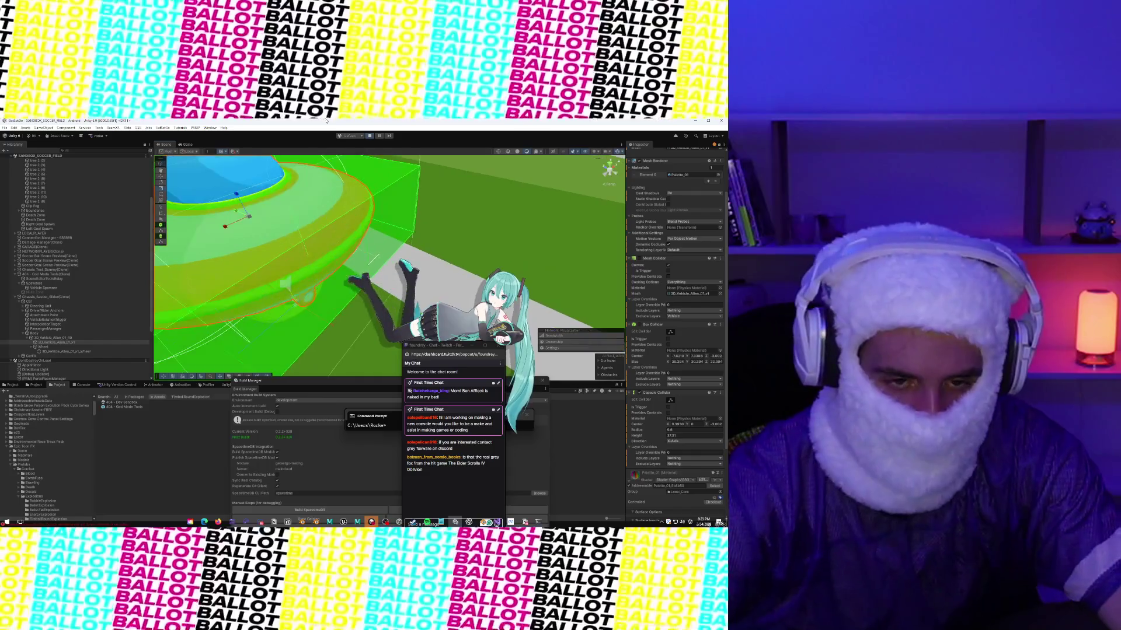
scroll(338, 292, "down", 5)
mouse_move(338, 291)
left_mouse_down()
mouse_move(372, 221)
mouse_move(296, 196)
left_mouse_up()
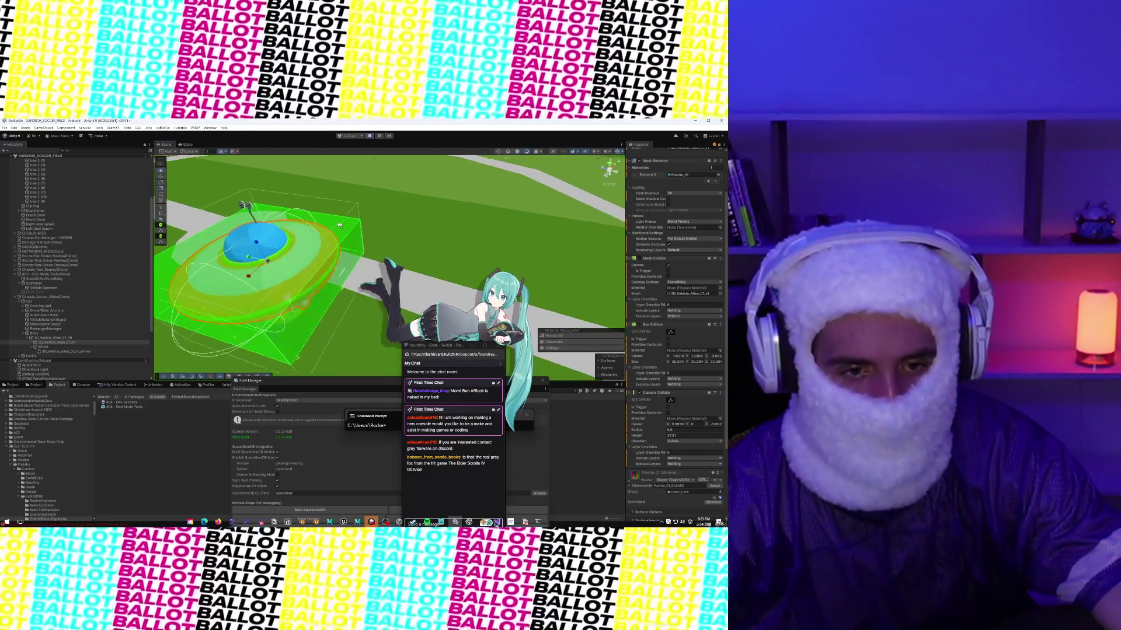
left_click_drag(318, 234, 298, 195)
scroll(298, 197, "up", 2)
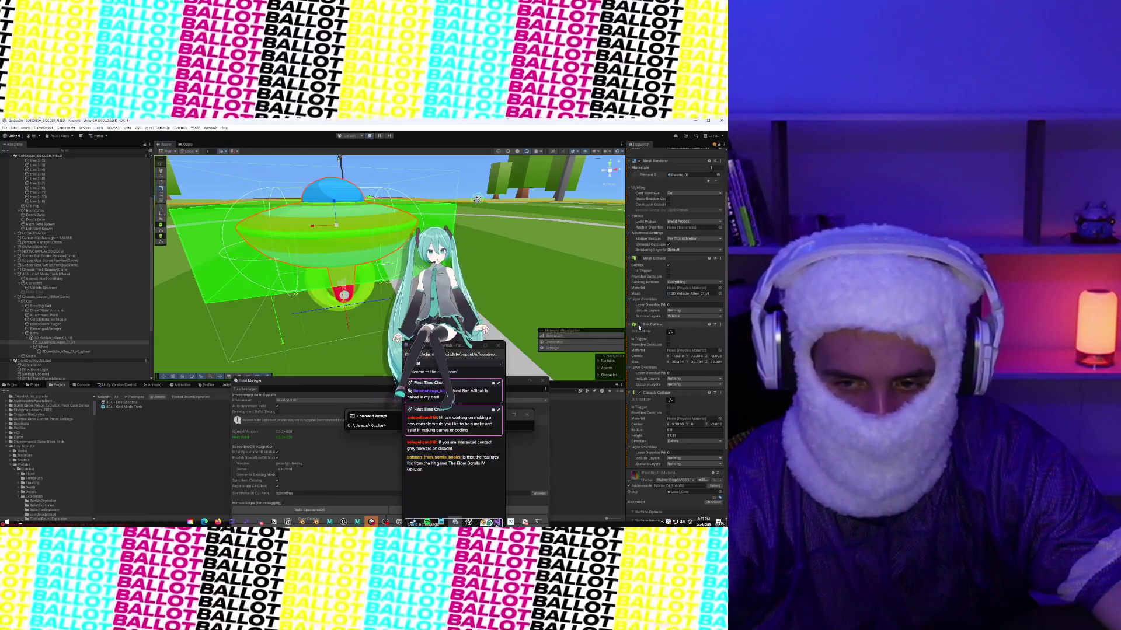
scroll(365, 241, "down", 2)
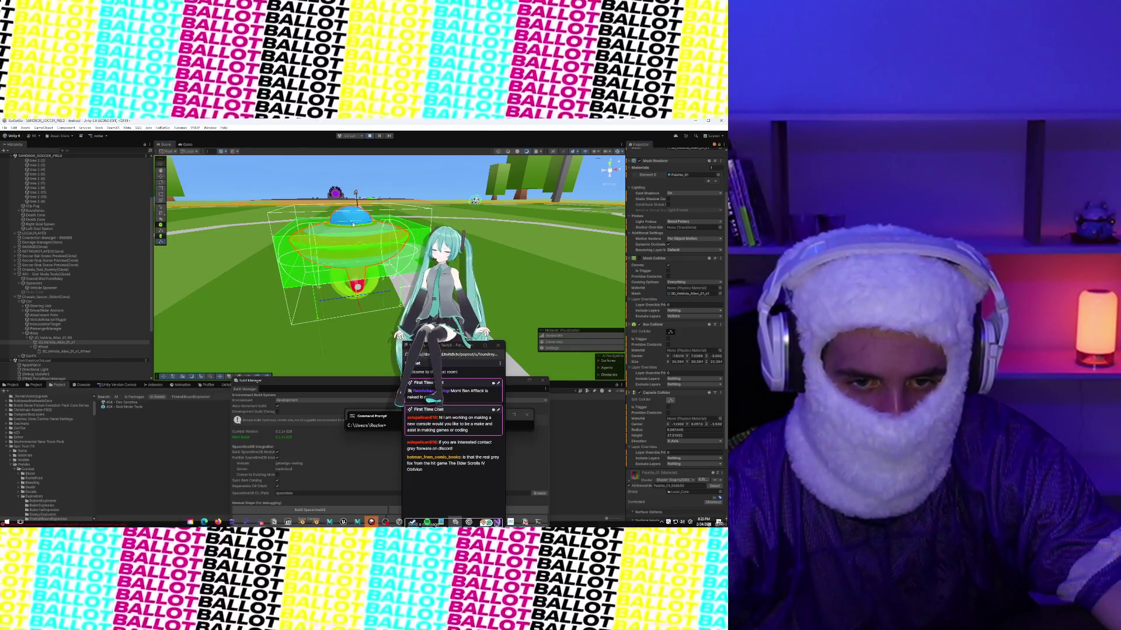
mouse_move(354, 305)
left_mouse_down()
mouse_move(314, 251)
mouse_move(327, 303)
mouse_move(327, 251)
mouse_move(350, 257)
left_mouse_up()
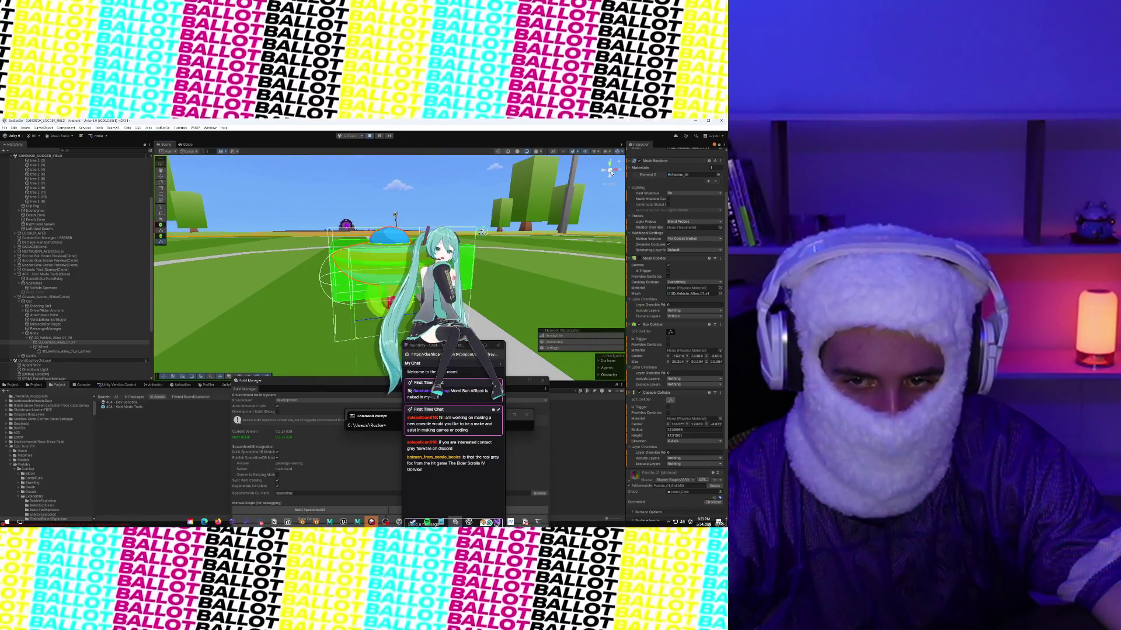
left_click(611, 173)
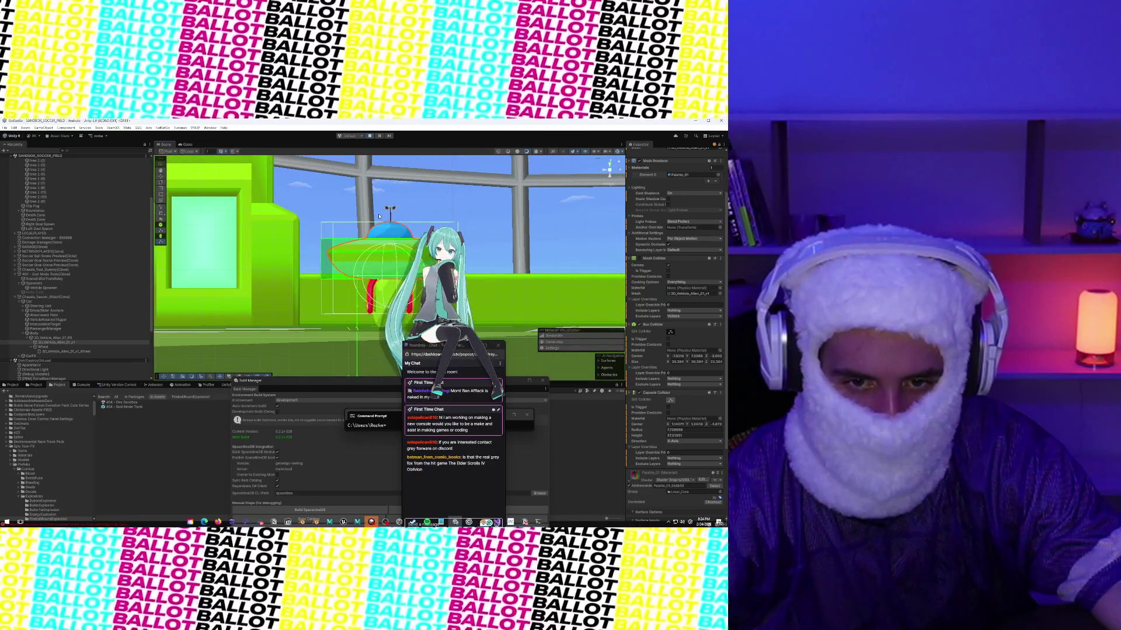
scroll(378, 216, "up", 5)
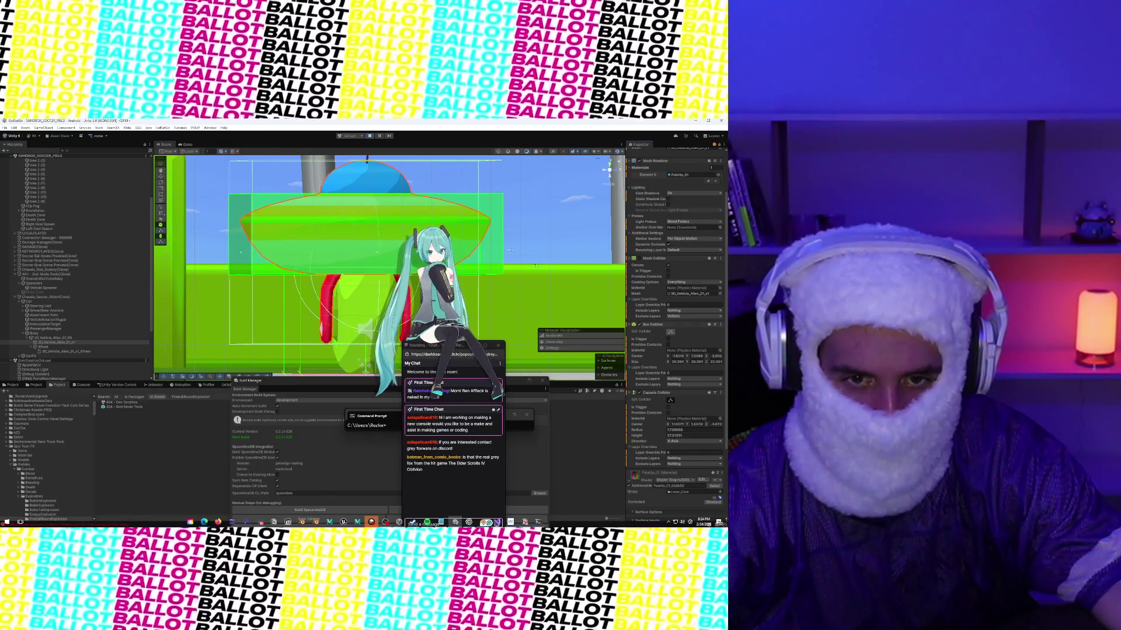
scroll(286, 221, "up", 3)
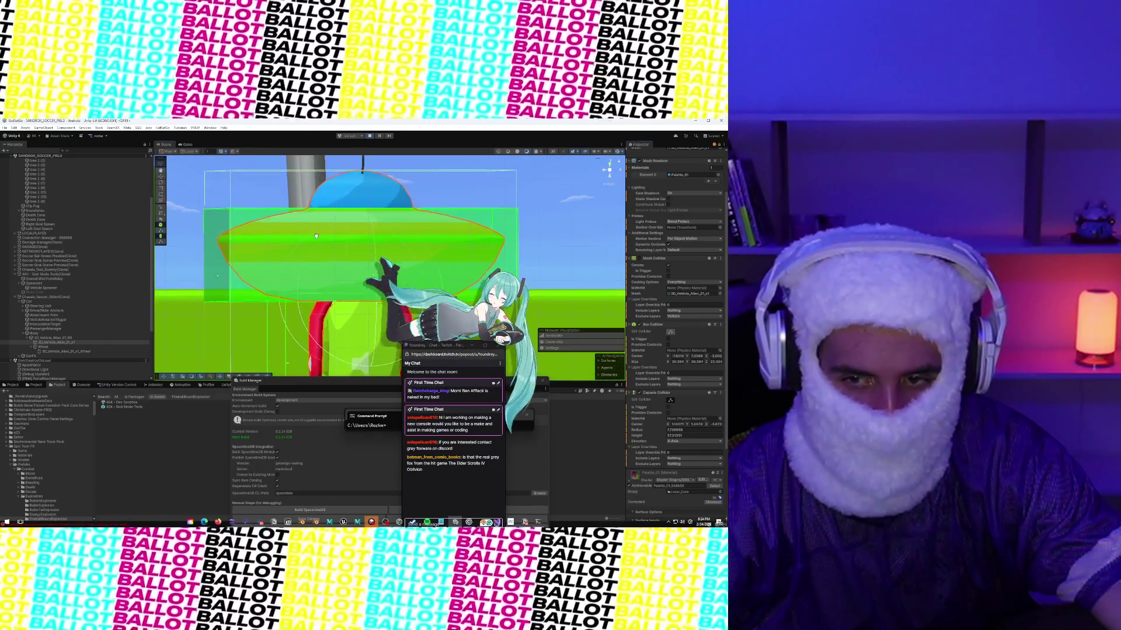
scroll(229, 304, "down", 2)
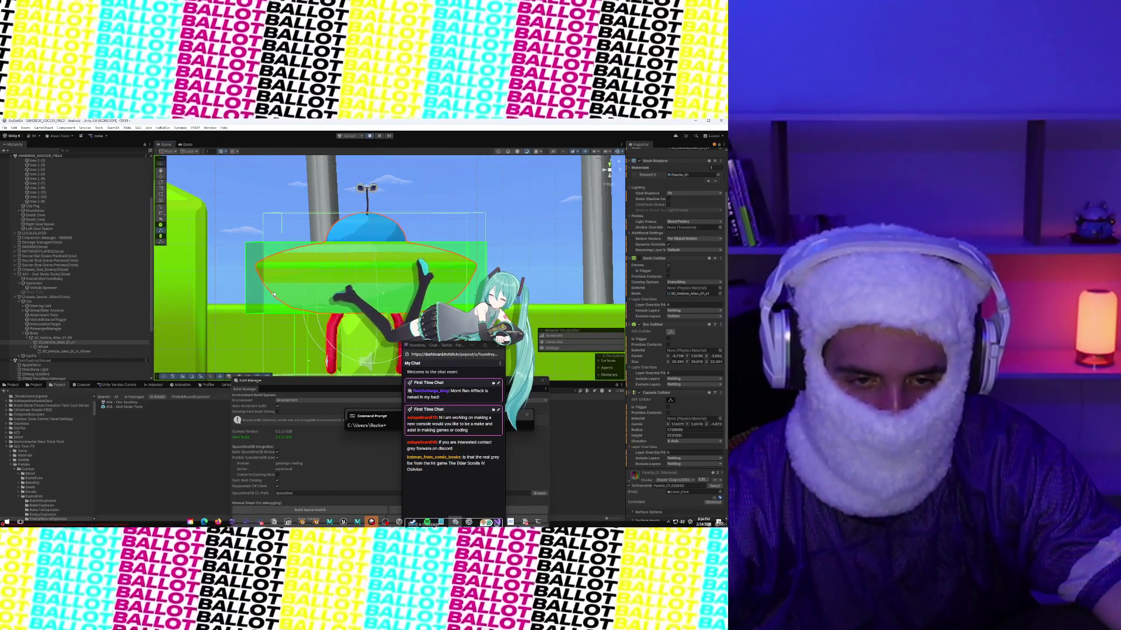
scroll(292, 300, "down", 5)
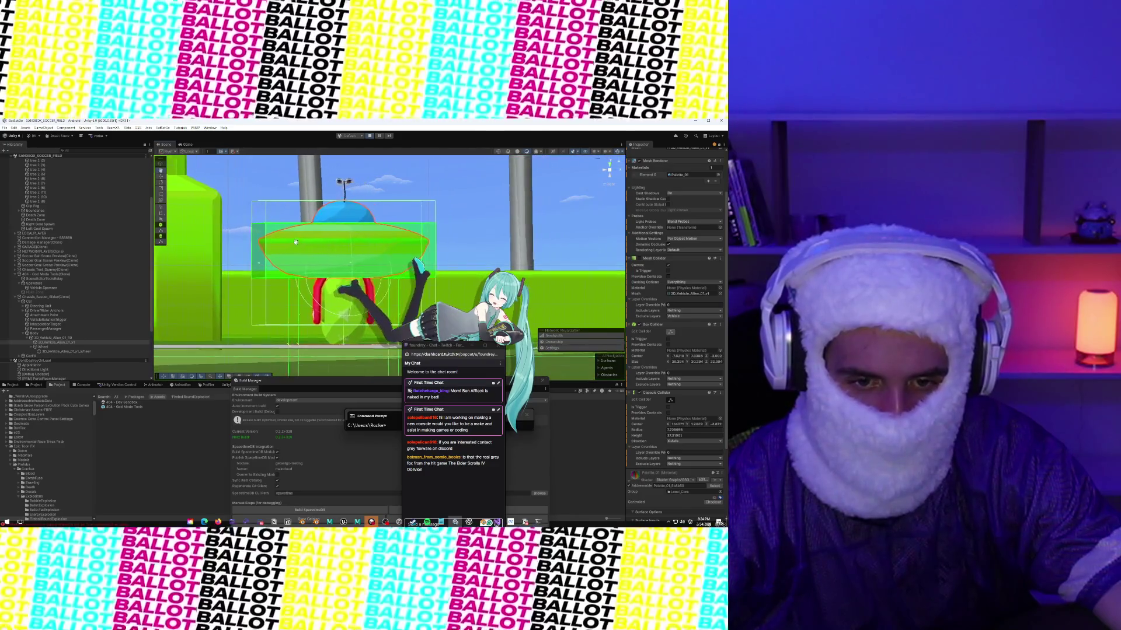
scroll(333, 323, "up", 1)
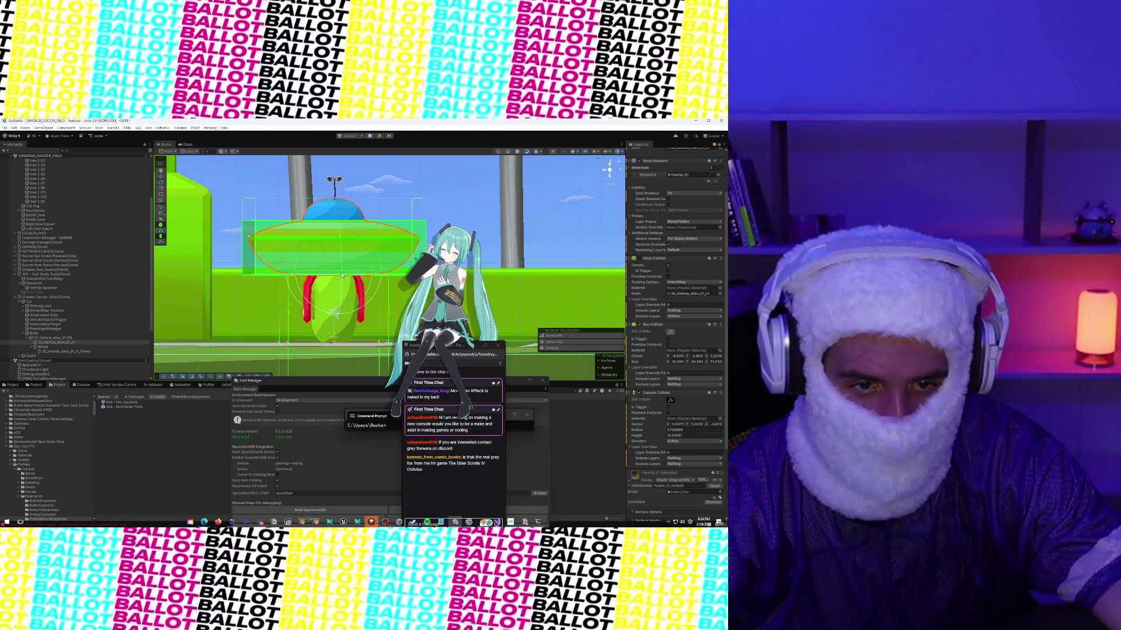
left_click(604, 174)
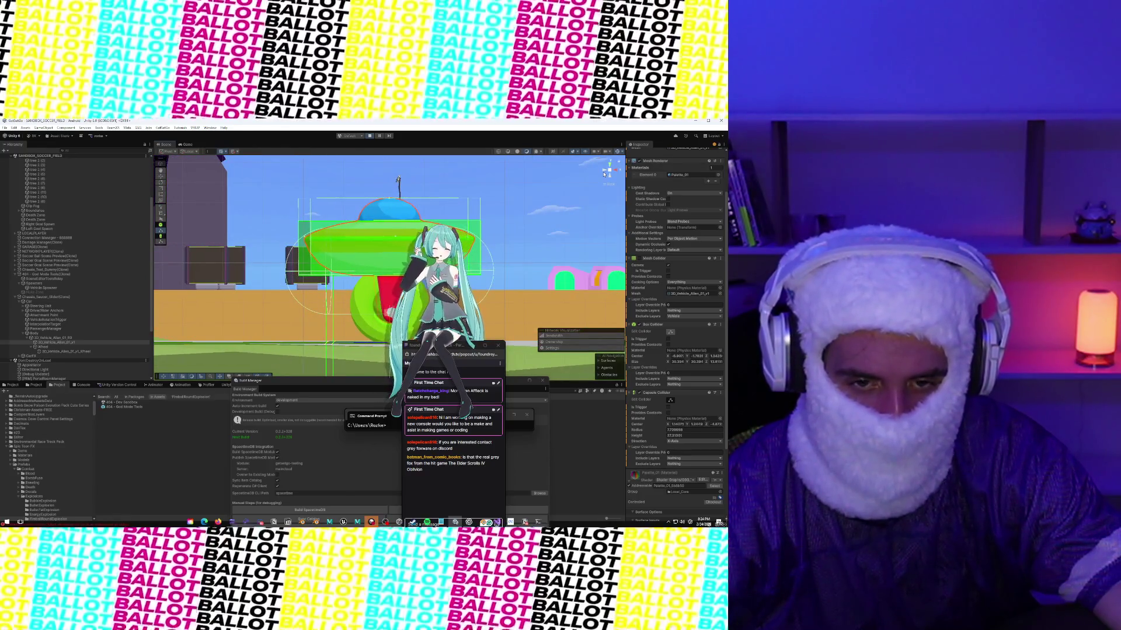
left_click(604, 173)
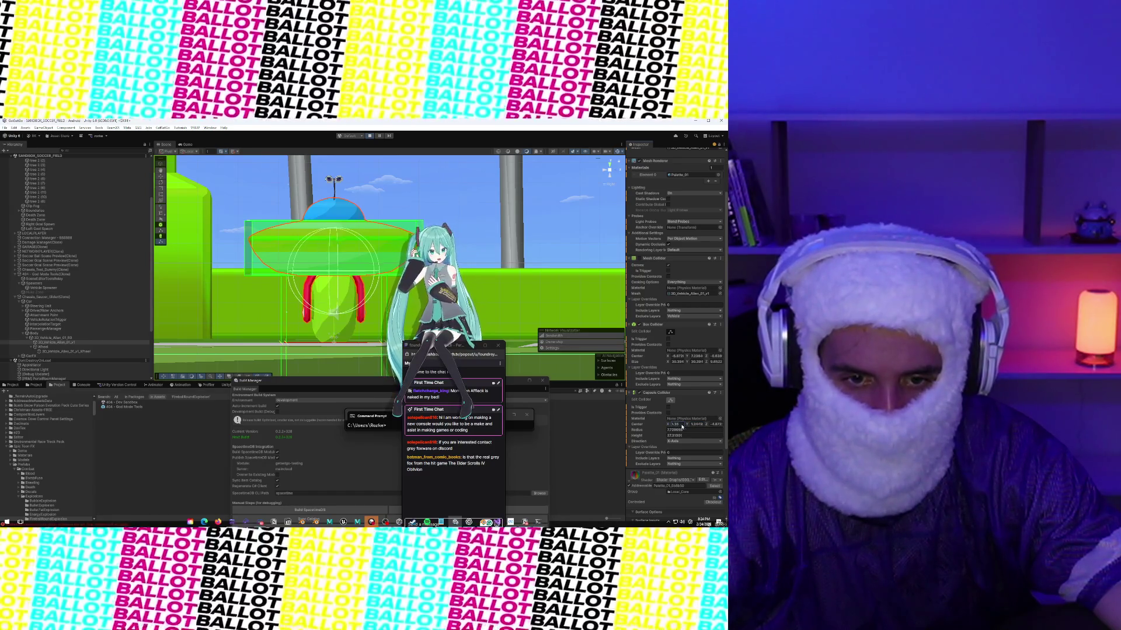
Step: Raise the capsule's Center Y, shrink Radius to about 4.84 and Height to about 8.65
mouse_move(708, 425)
left_mouse_down()
mouse_move(719, 424)
mouse_move(11, 422)
mouse_move(77, 419)
left_mouse_up()
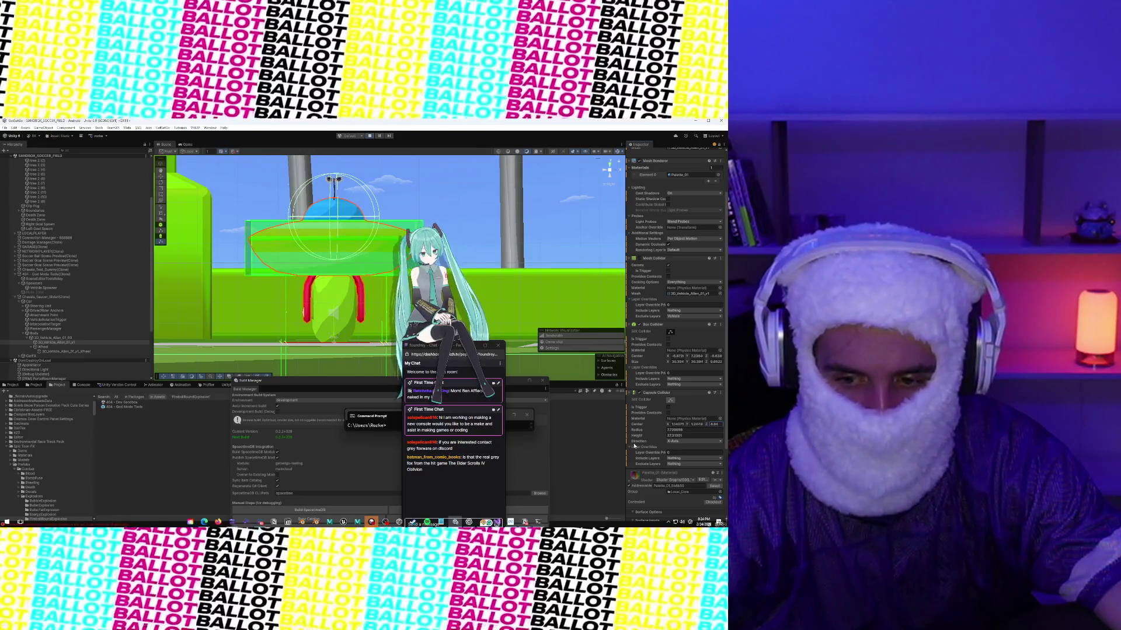
left_click_drag(638, 433, 620, 432)
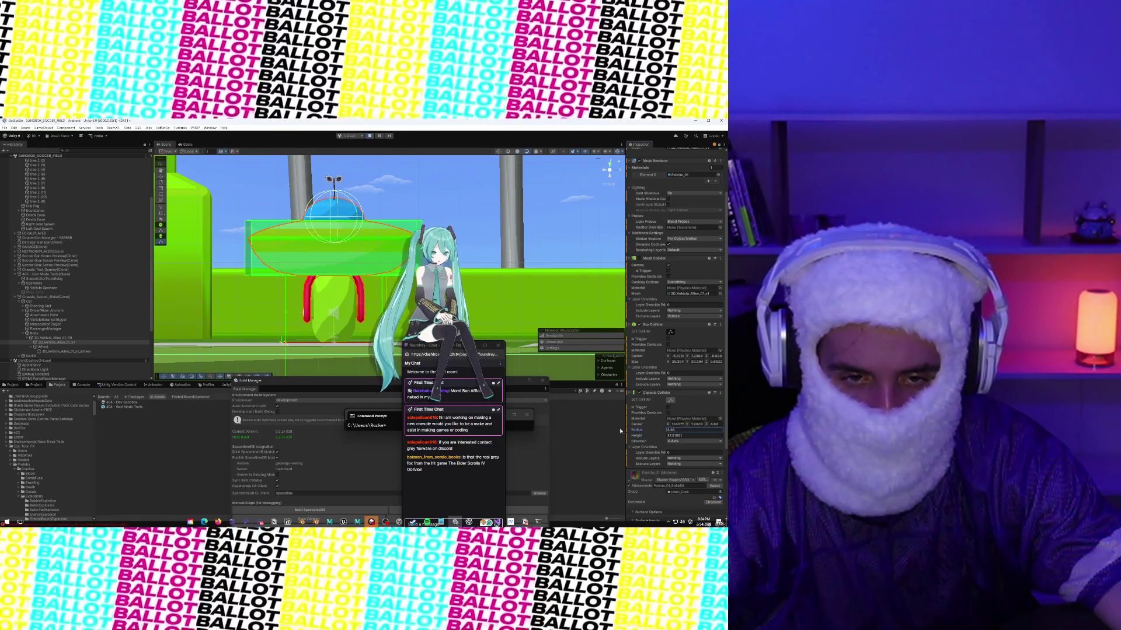
left_click_drag(448, 182, 435, 234)
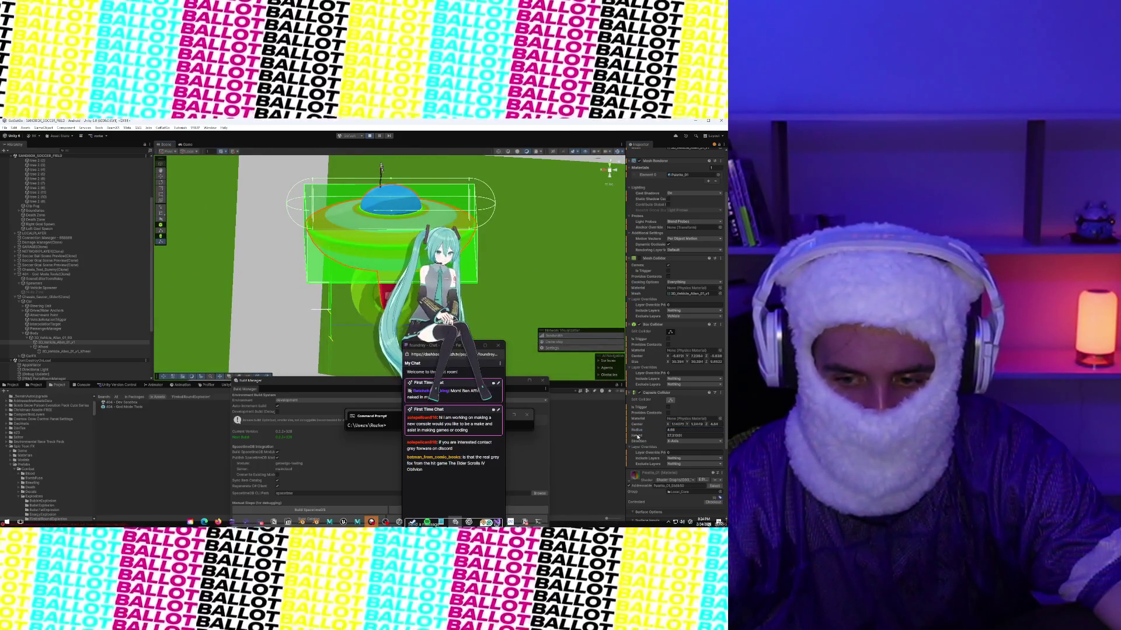
left_click_drag(613, 433, 541, 428)
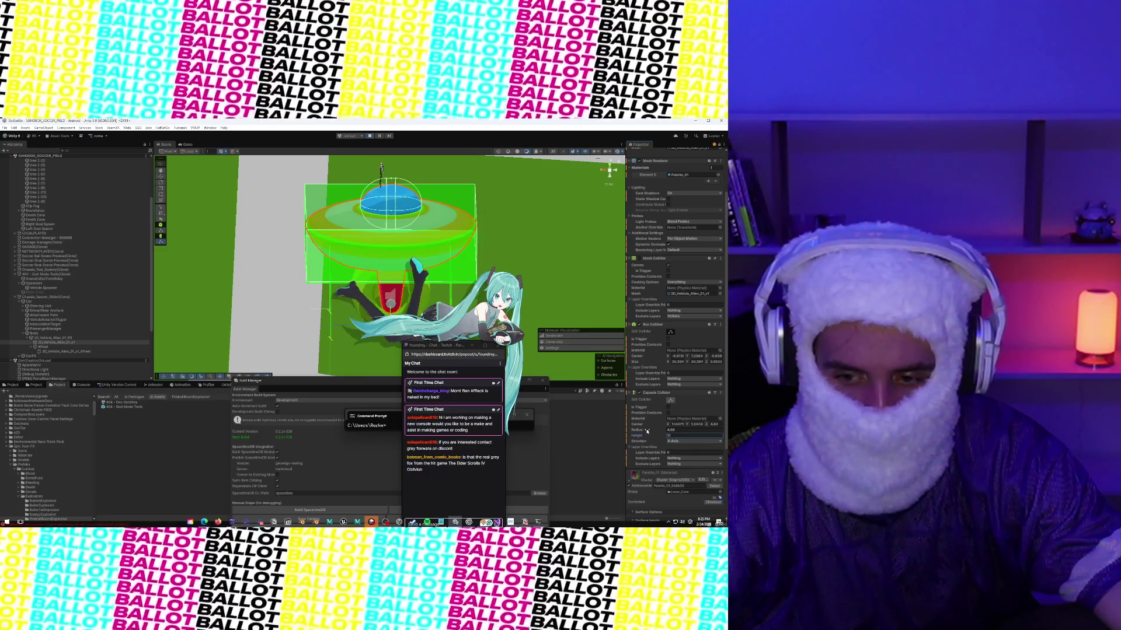
Step: Orbit around the saucer to confirm the capsule fits its body, then play-test in the Game view
left_click_drag(461, 197, 230, 219)
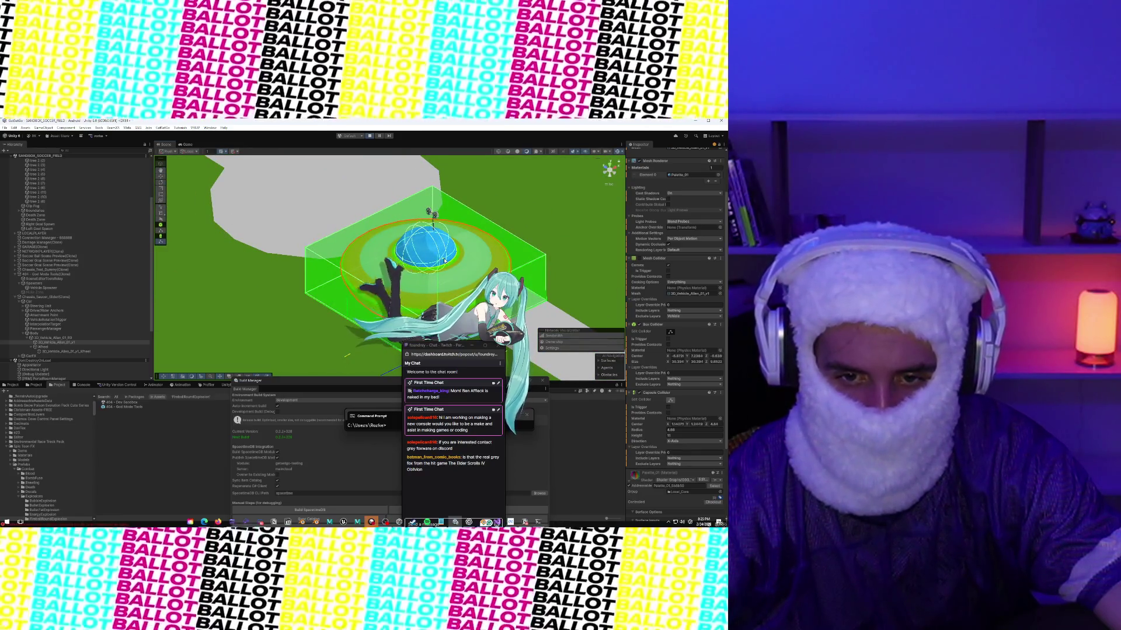
left_click_drag(349, 210, 451, 181)
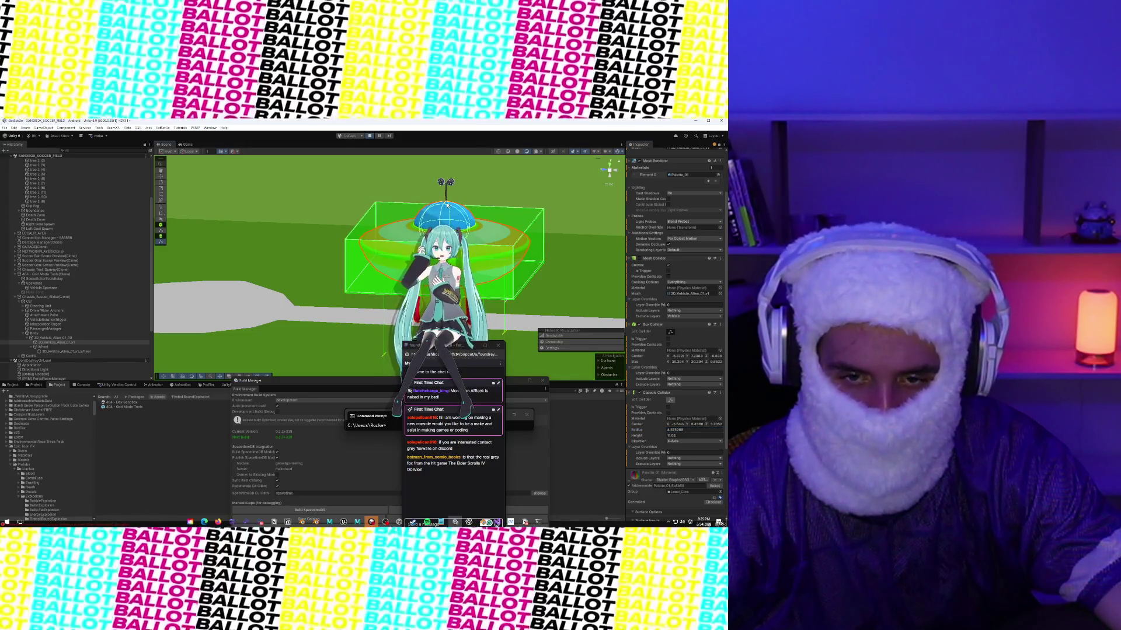
left_click_drag(511, 205, 232, 305)
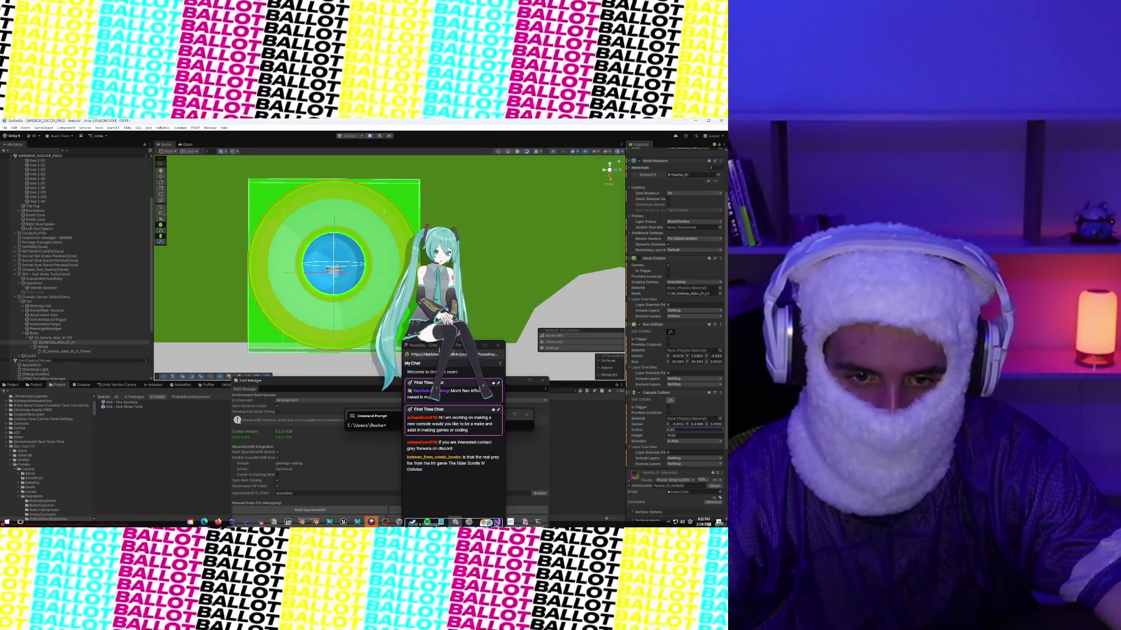
left_click(610, 169)
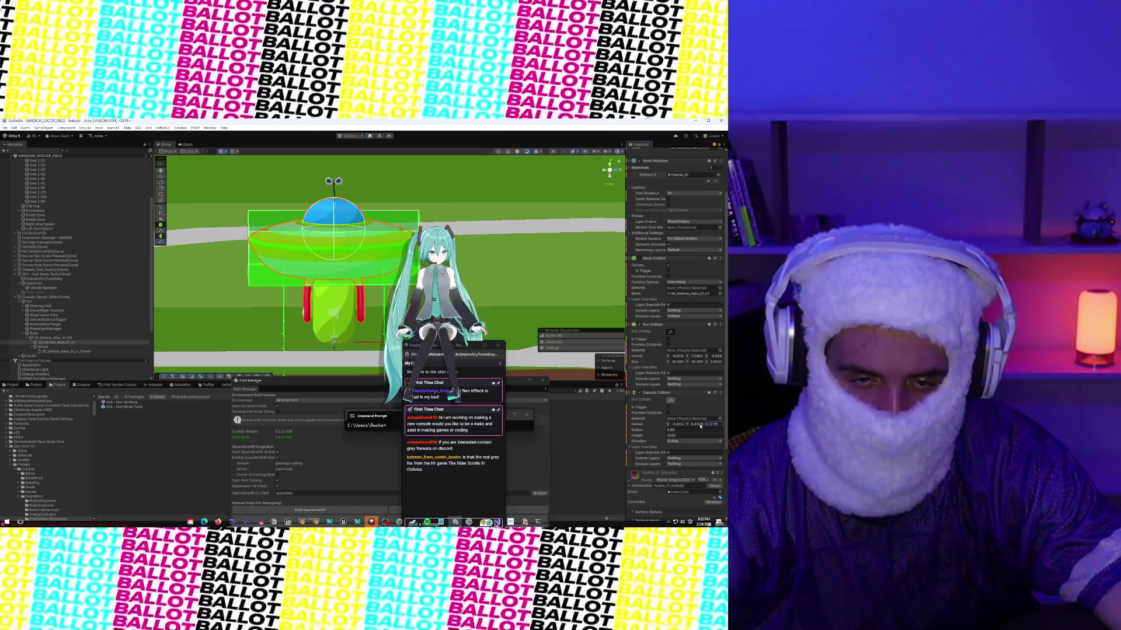
mouse_move(428, 199)
left_mouse_down()
mouse_move(272, 184)
mouse_move(252, 246)
mouse_move(149, 207)
mouse_move(301, 222)
mouse_move(312, 181)
mouse_move(176, 157)
left_mouse_up()
left_click(185, 144)
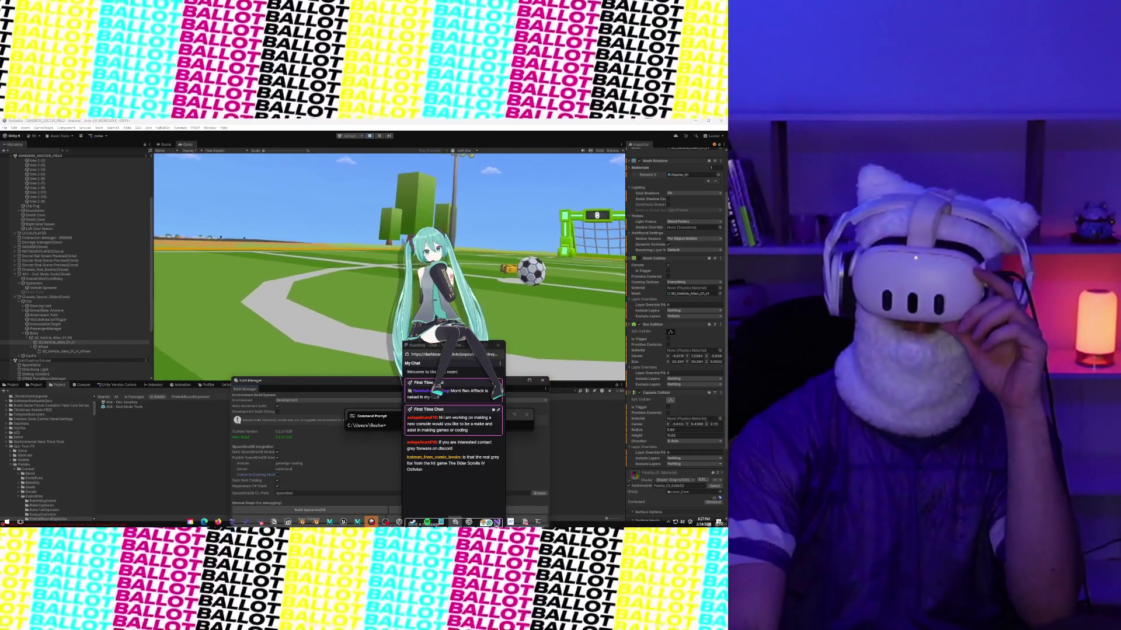
Step: Play-test the seated avatar gliding the saucer across the soccer field toward the goal and ball
scroll(700, 378, "down", 2)
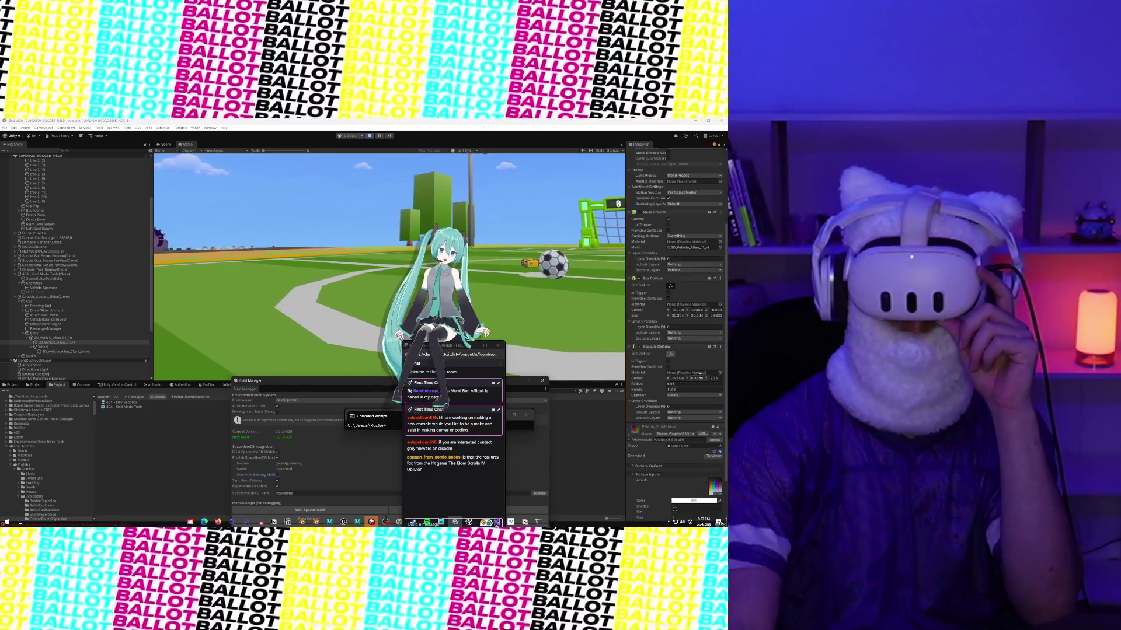
Step: Back in the Scene view, select Chassis_Saucer_Slider and frame the saucer with F
left_click(167, 145)
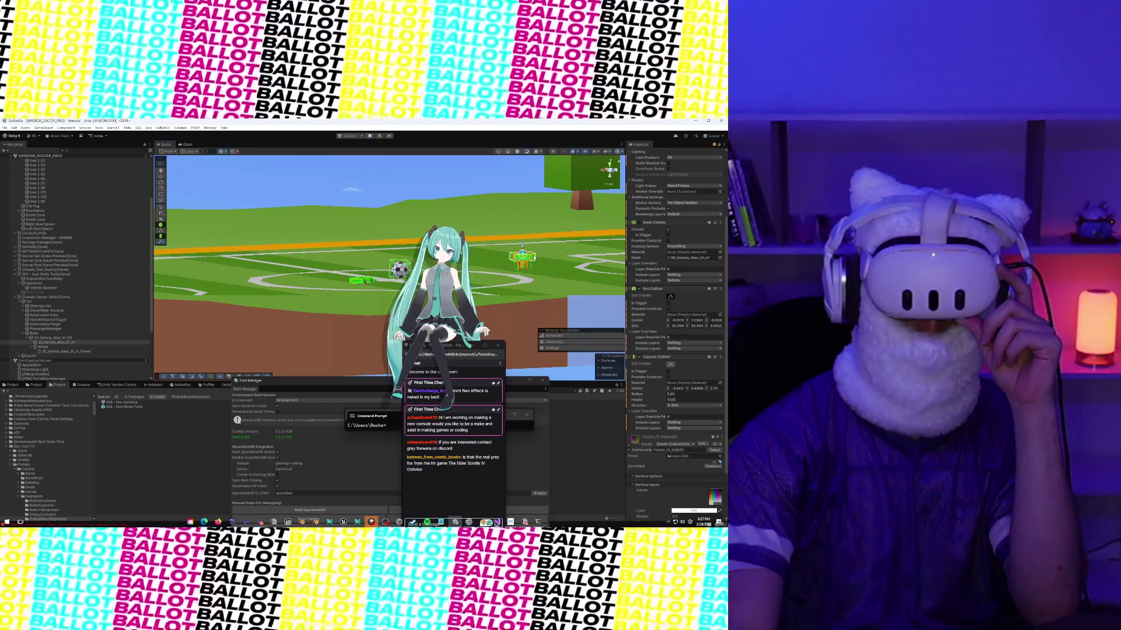
left_click(533, 257)
left_click(524, 259)
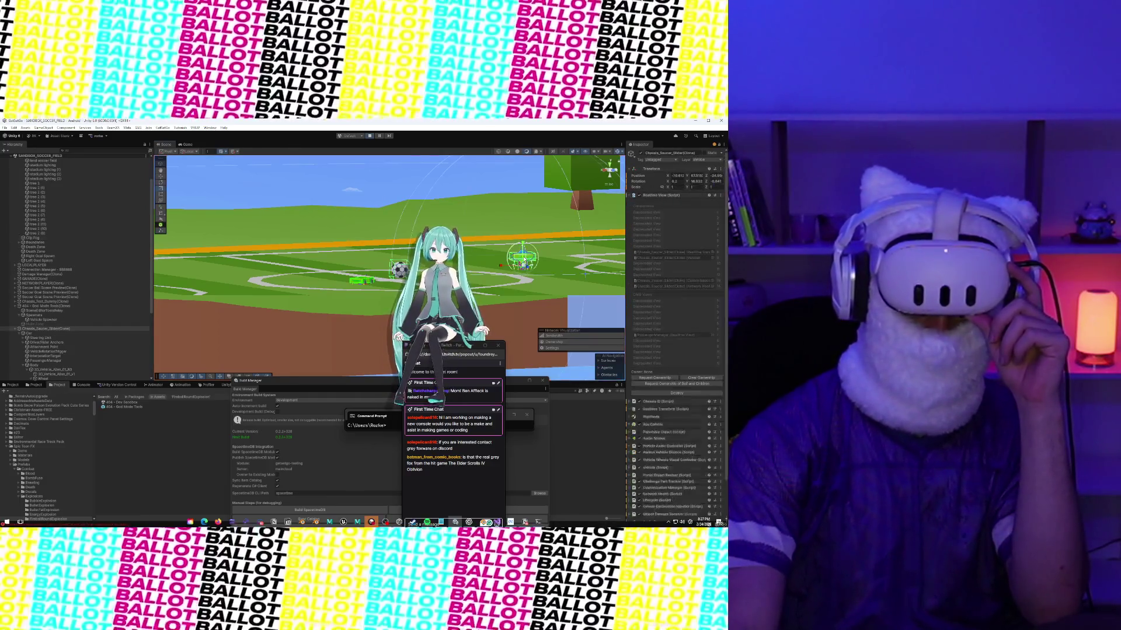
key("f")
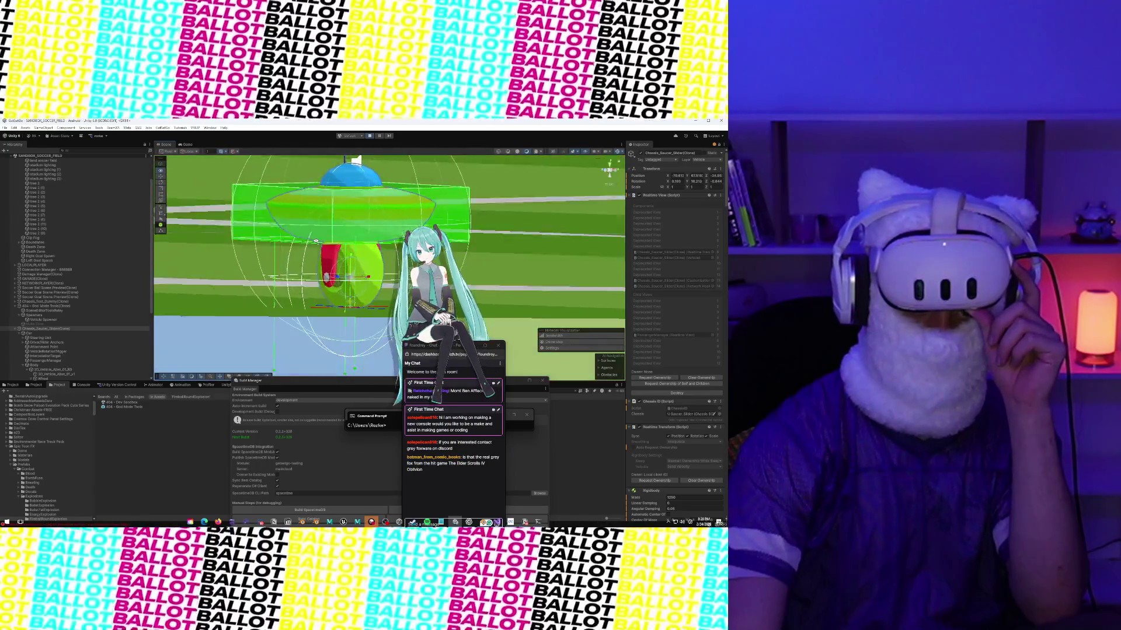
Step: Review the 3D_Vehicle_Alien_01 mesh colliders in the Inspector, then resume the running game view
left_click(75, 370)
left_click(74, 375)
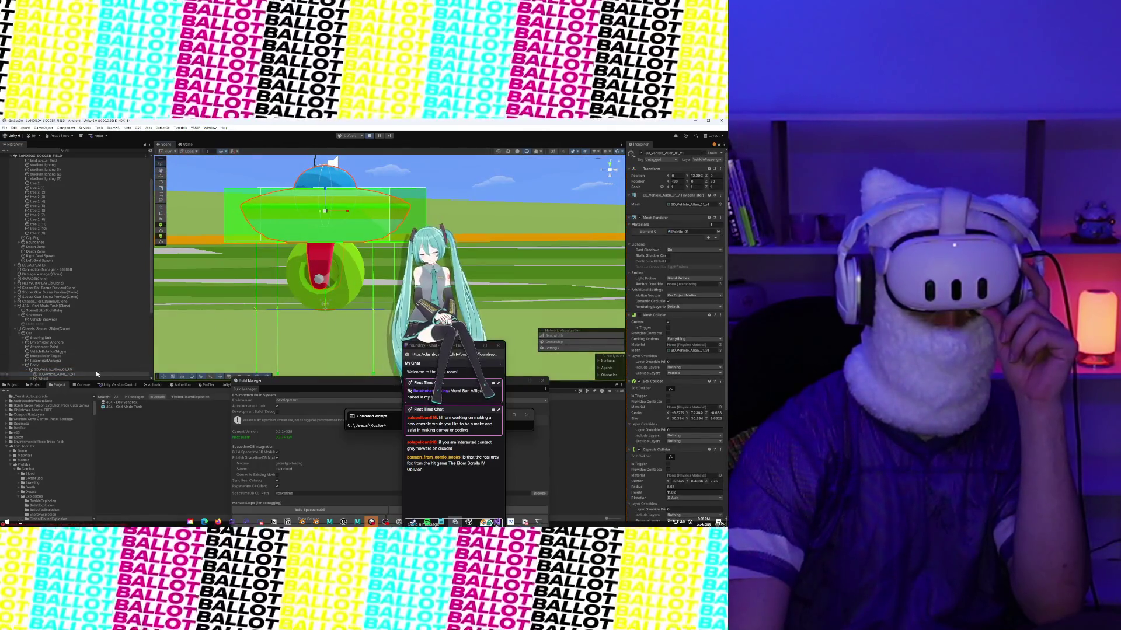
scroll(93, 373, "down", 3)
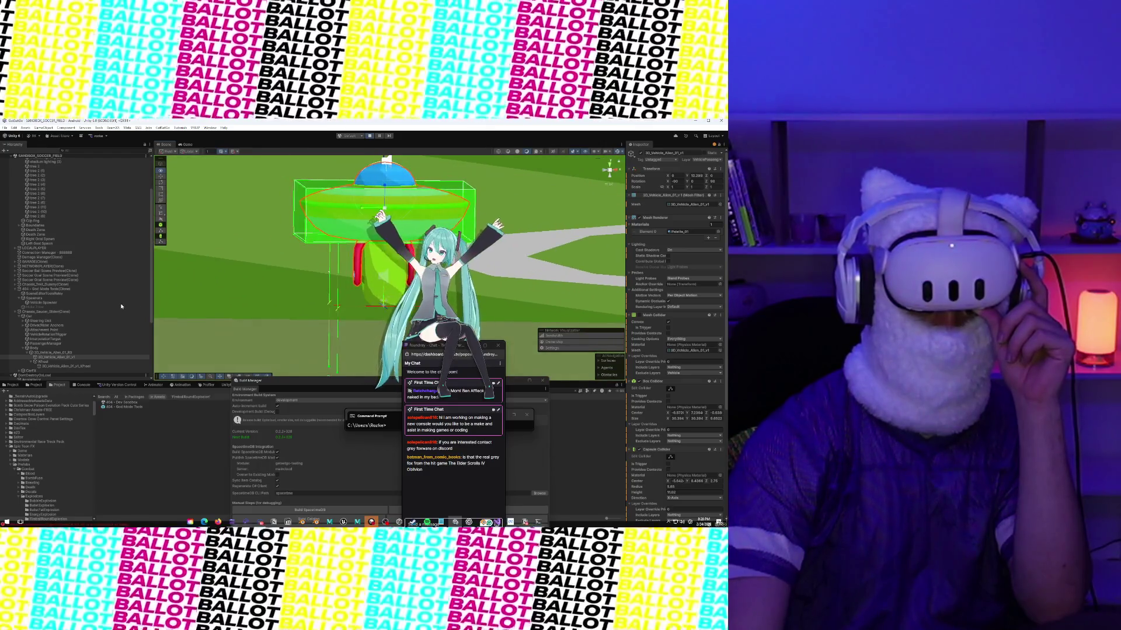
scroll(242, 293, "up", 3)
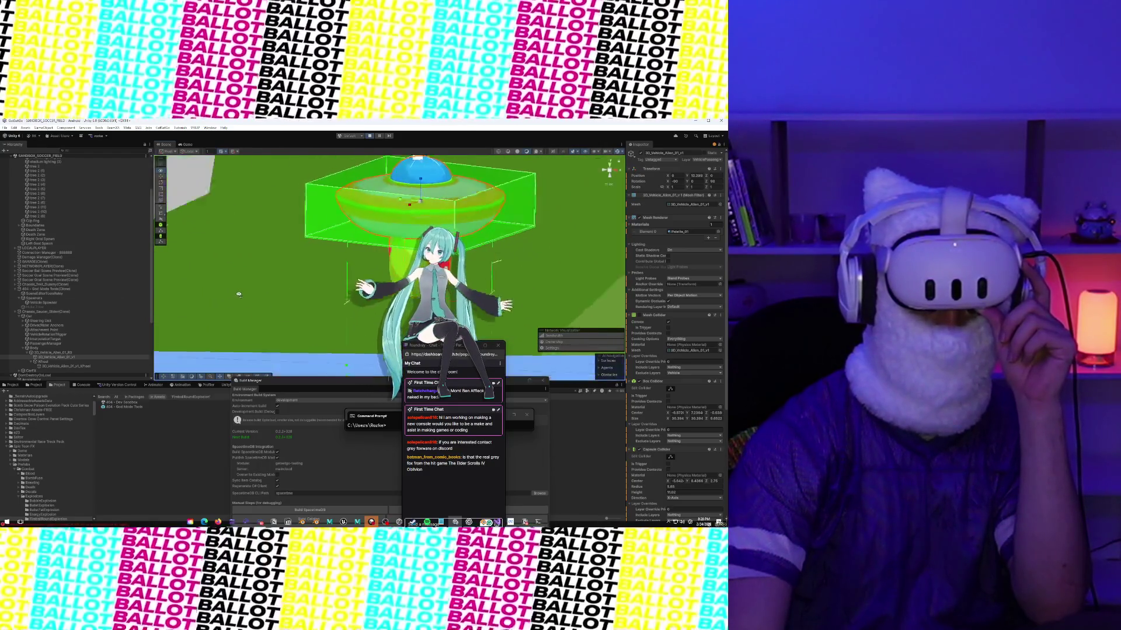
left_click(186, 145)
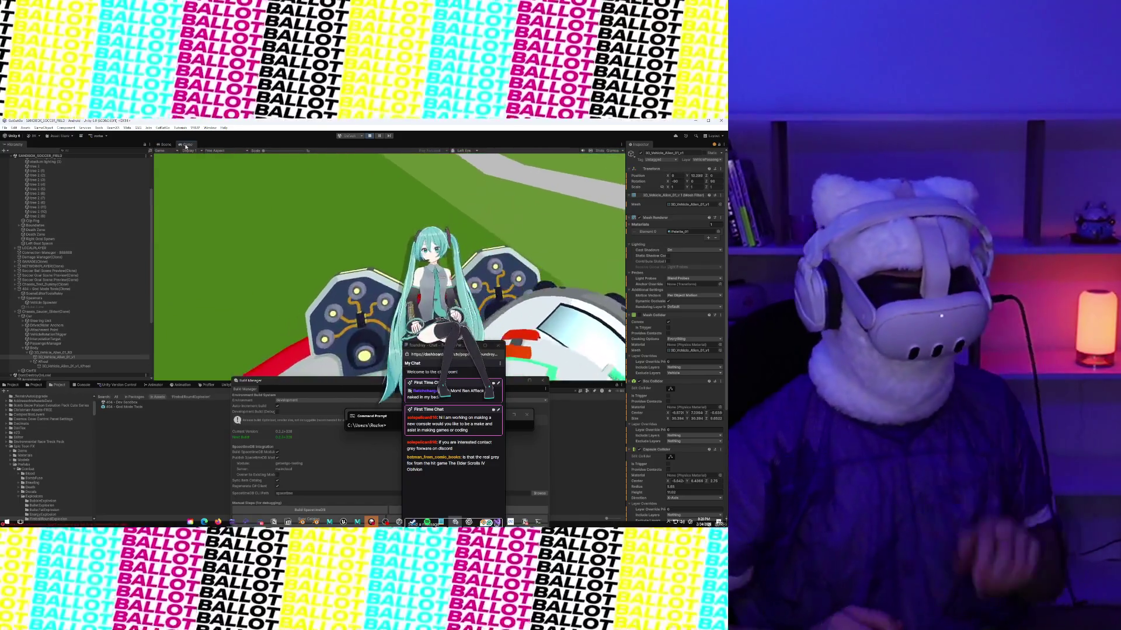
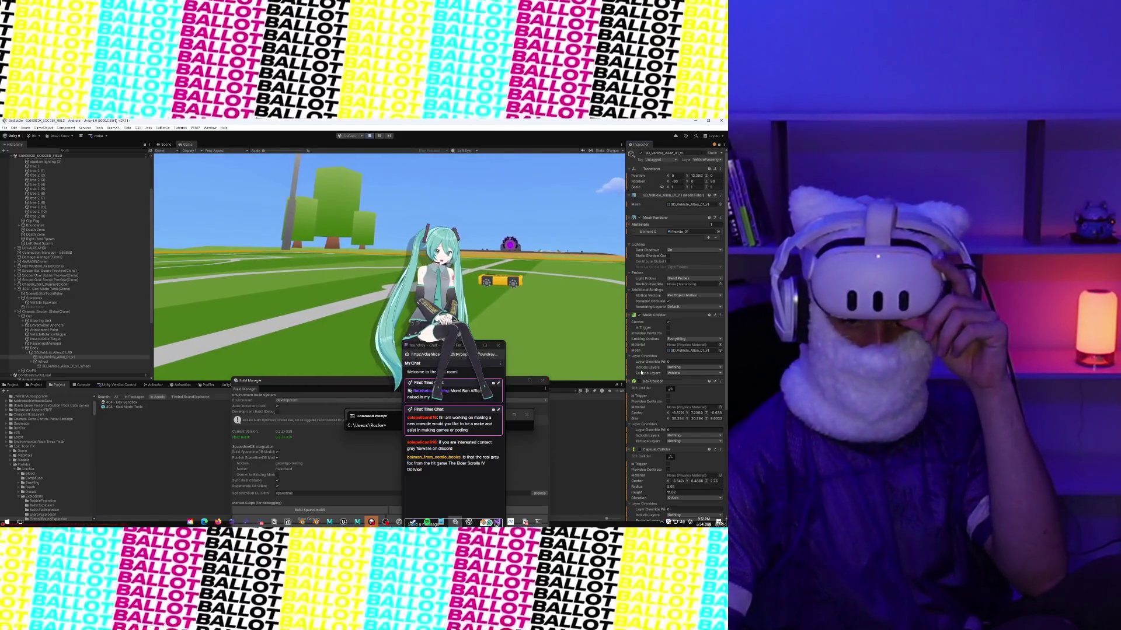
Step: Put 3D_Vehicle_Alien_01_v1 on the VehiclePassenger layer after briefly choosing Chassis
scroll(641, 371, "down", 5)
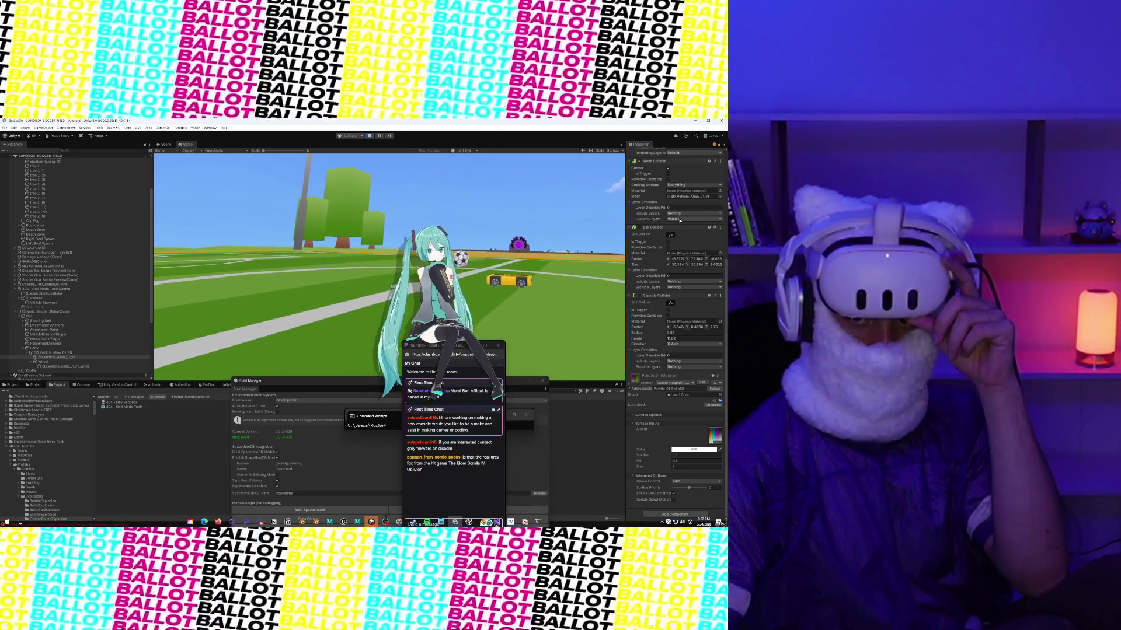
scroll(680, 220, "up", 5)
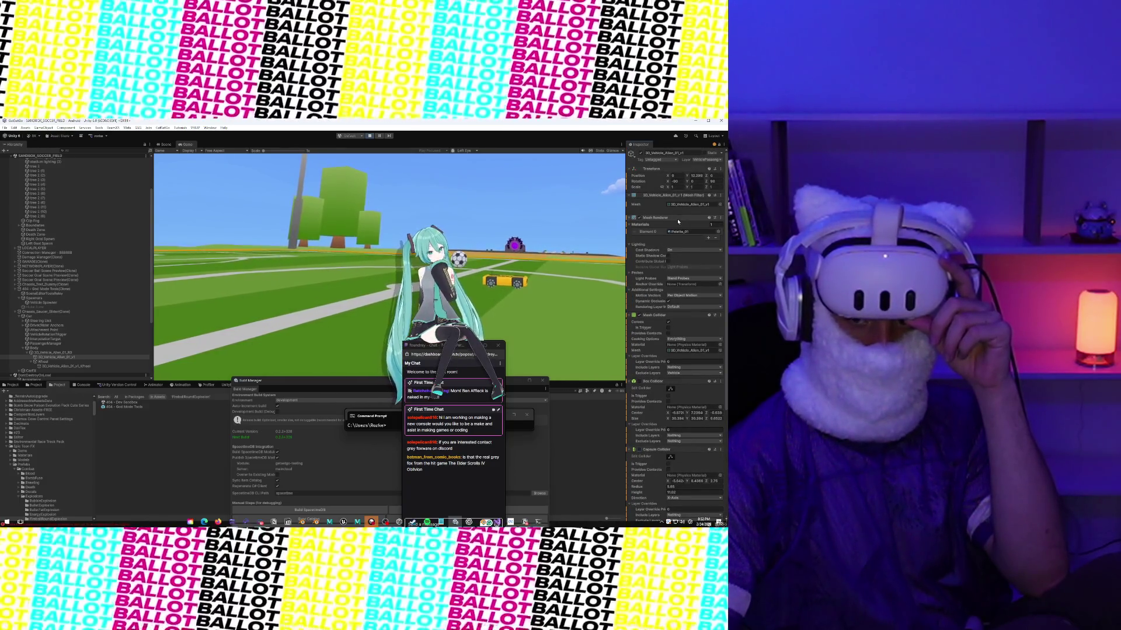
left_click(55, 357)
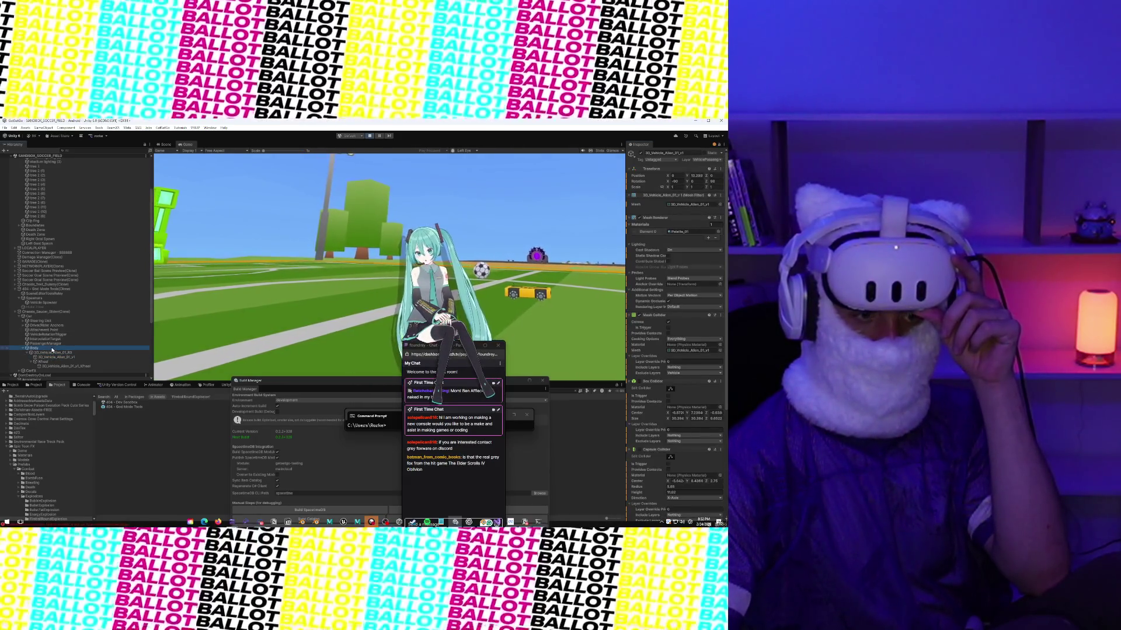
left_click(56, 357)
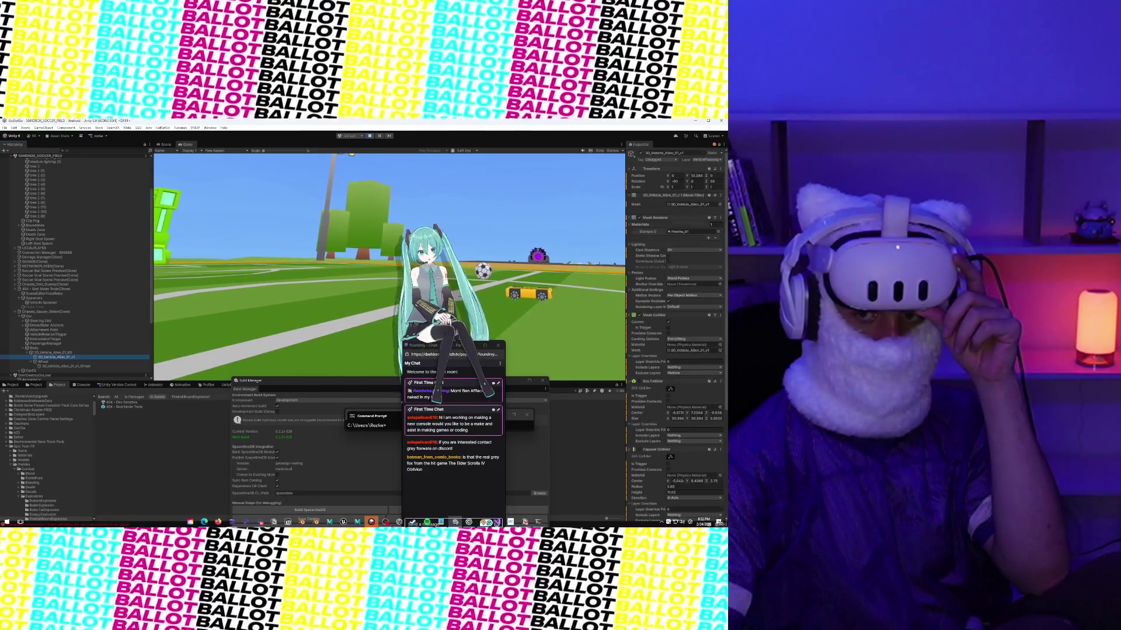
left_click(710, 160)
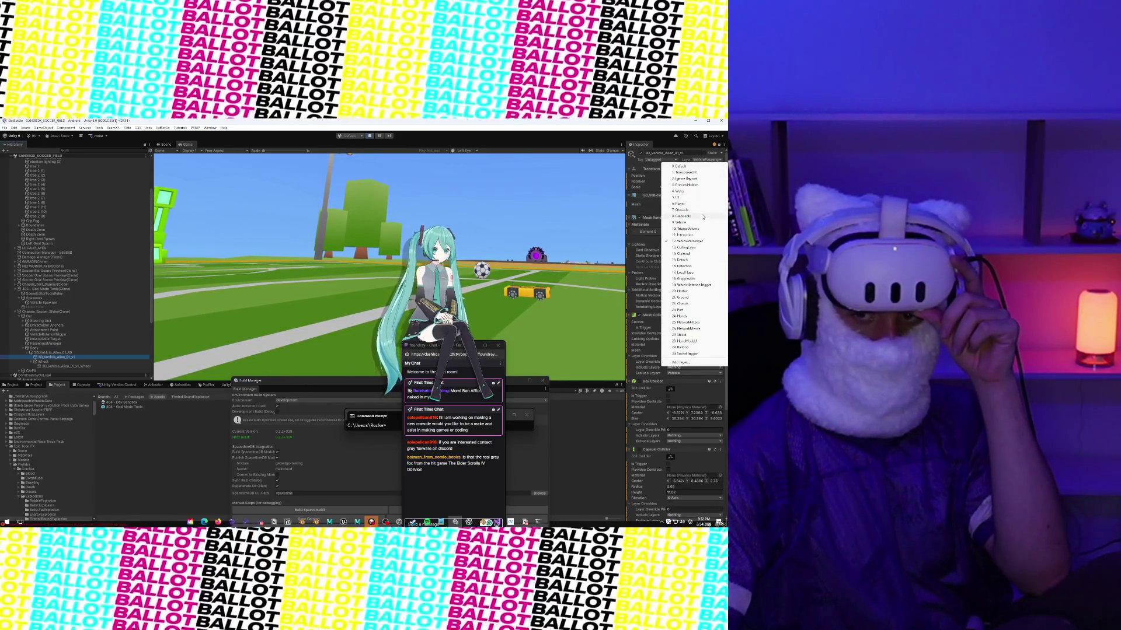
left_click(700, 304)
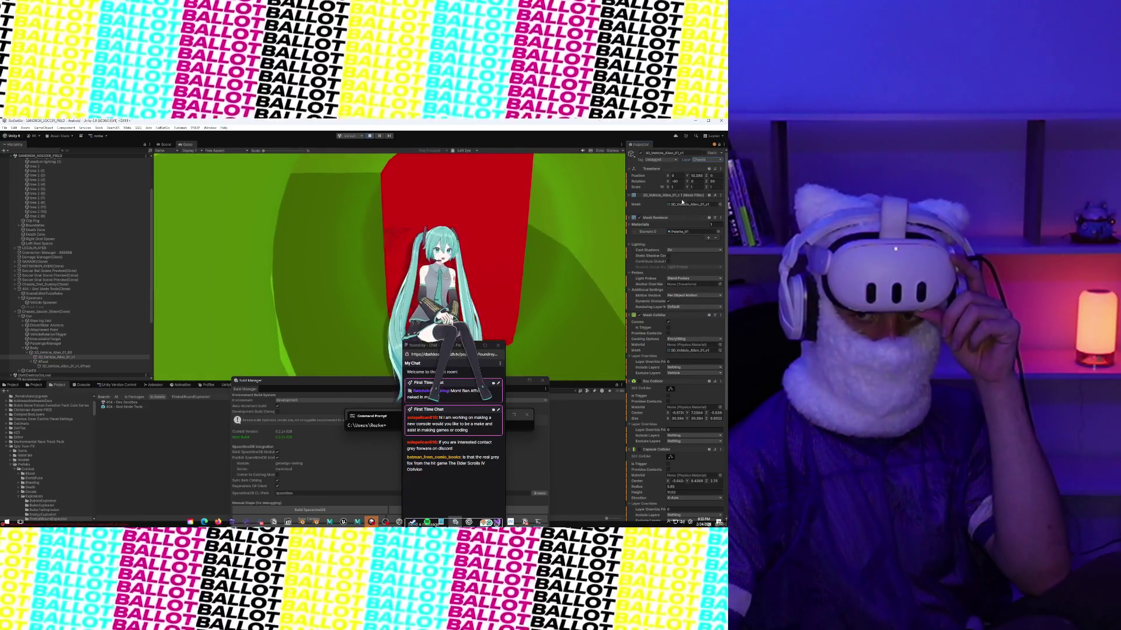
left_click(698, 161)
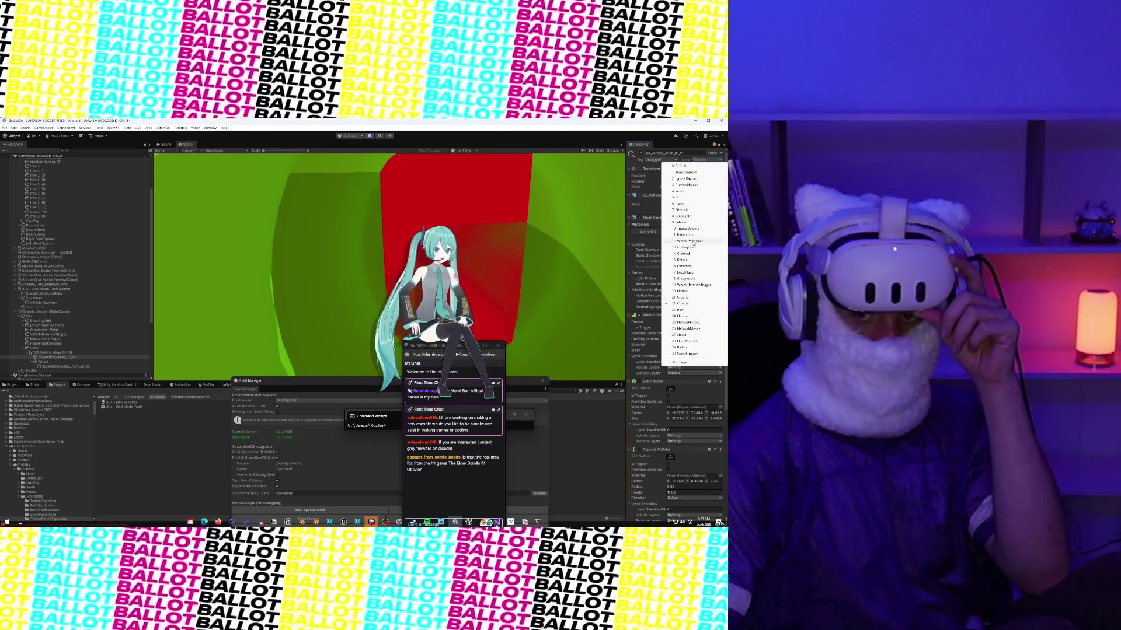
left_click(692, 241)
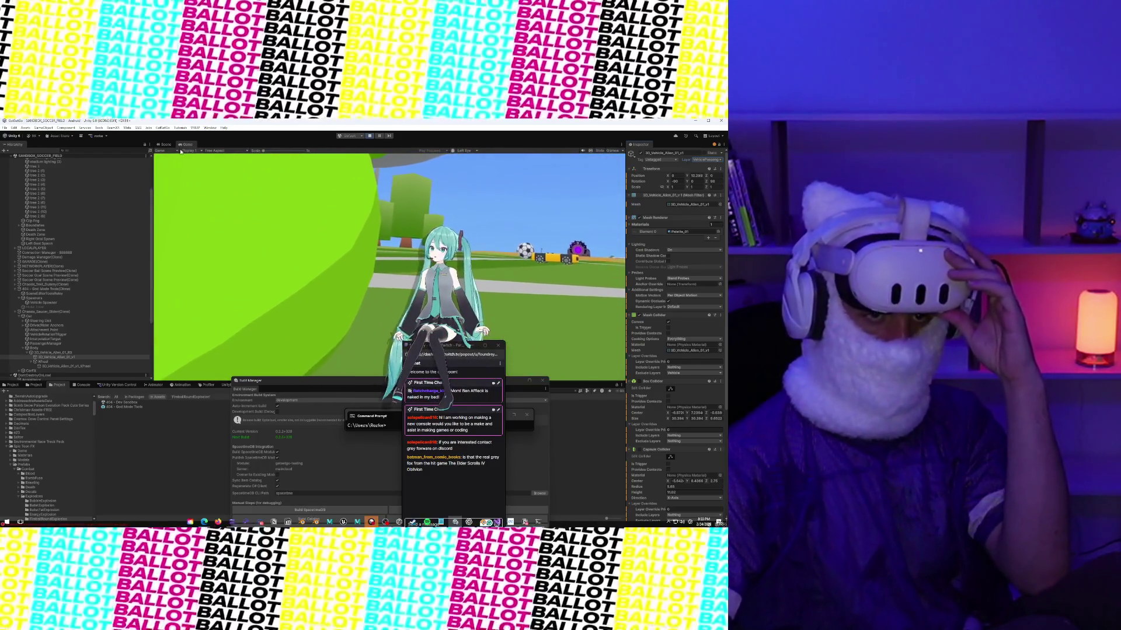
Step: Frame the saucer in the Scene view, orbit underneath and select its green wheel
left_click(165, 144)
scroll(270, 219, "down", 5)
scroll(270, 220, "up", 5)
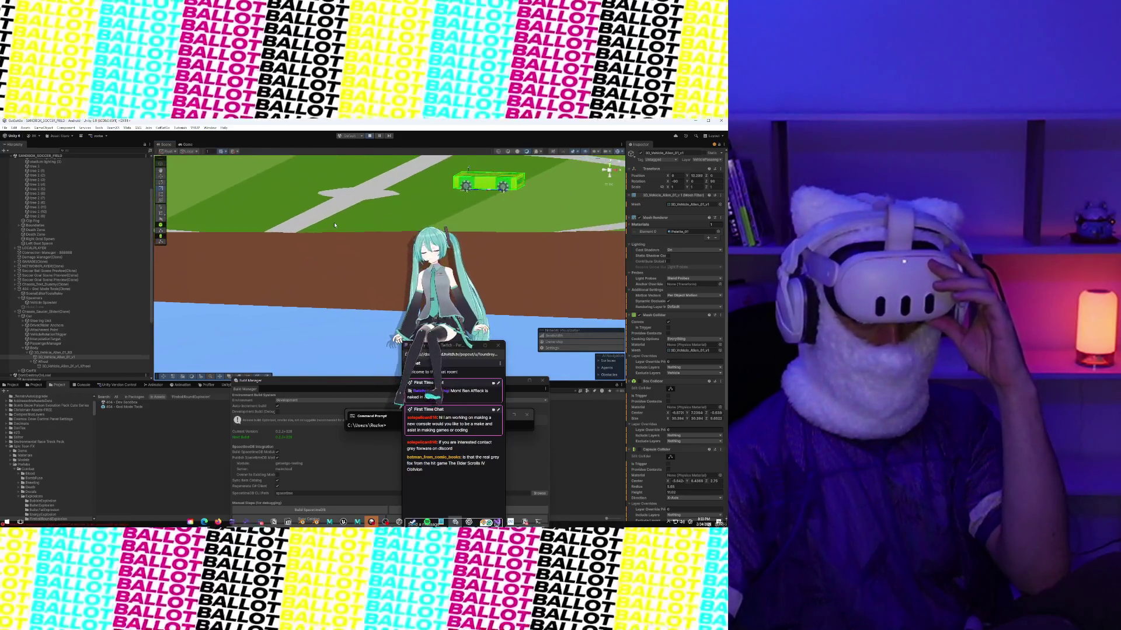
scroll(334, 224, "down", 3)
key("f")
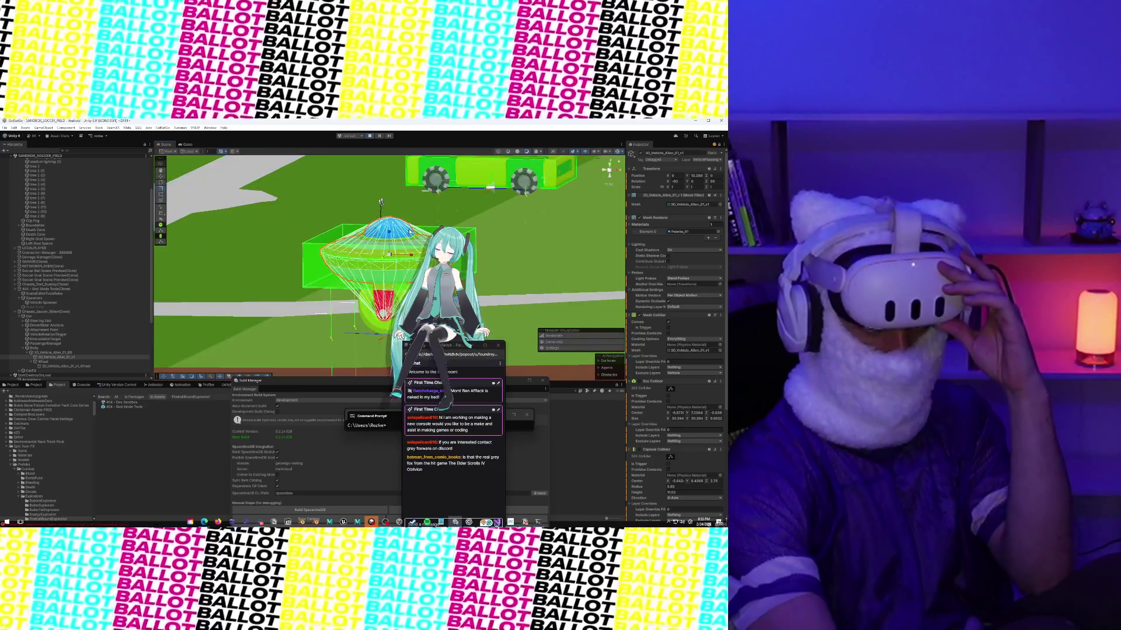
left_click_drag(613, 170, 238, 208)
left_click(240, 213)
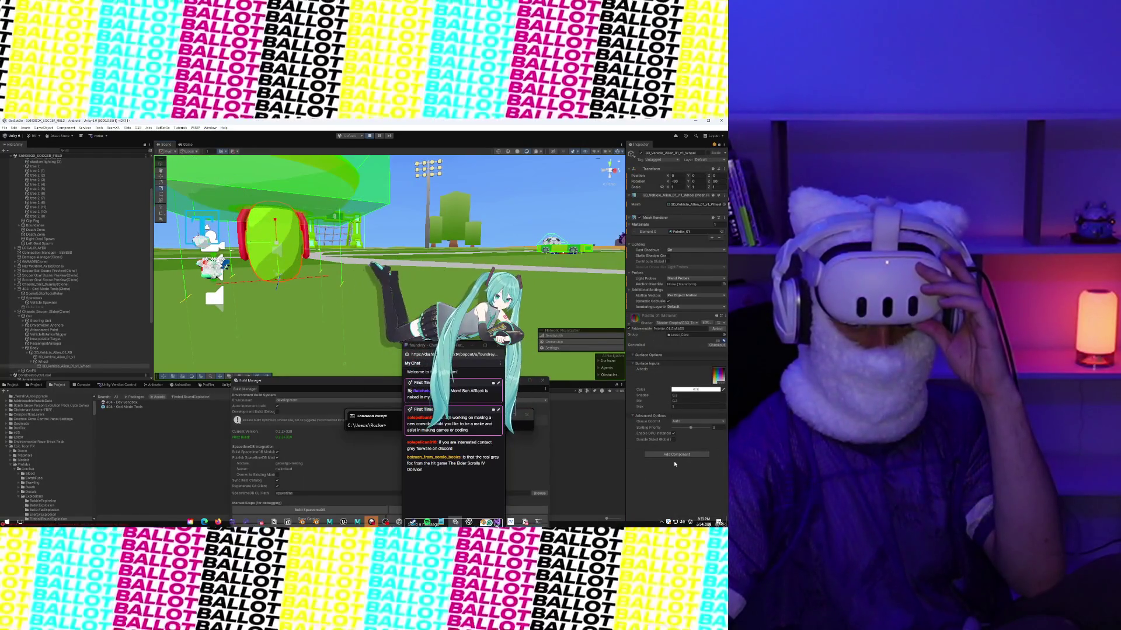
Step: Add a Mesh Collider to the wheel through the Add Component search
left_click(675, 455)
type("capsule")
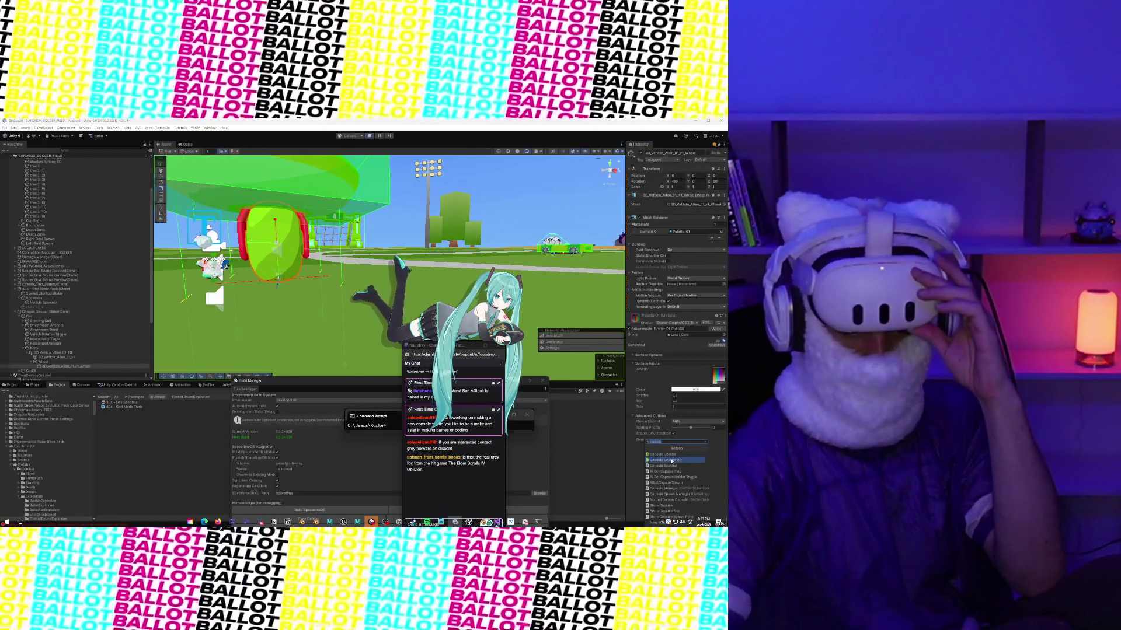
key("BackSpace")
key("BackSpace")
key("BackSpace")
type("me")
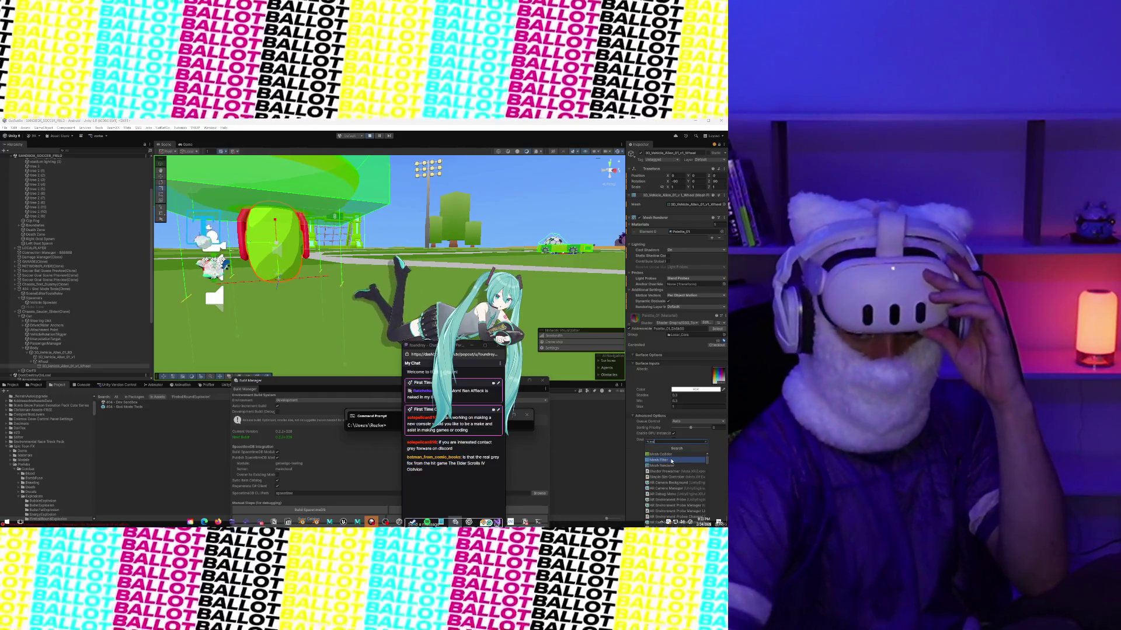
left_click(670, 454)
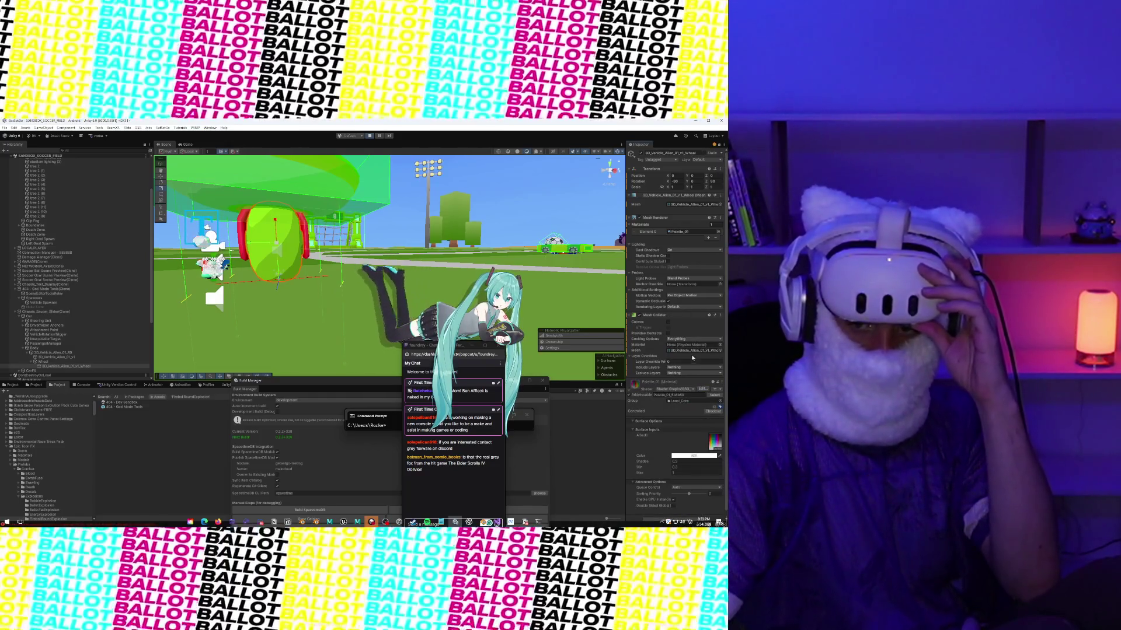
Step: Put the wheel on the VehiclePassenger layer, leaving the collider's included layers unchanged
left_click(694, 367)
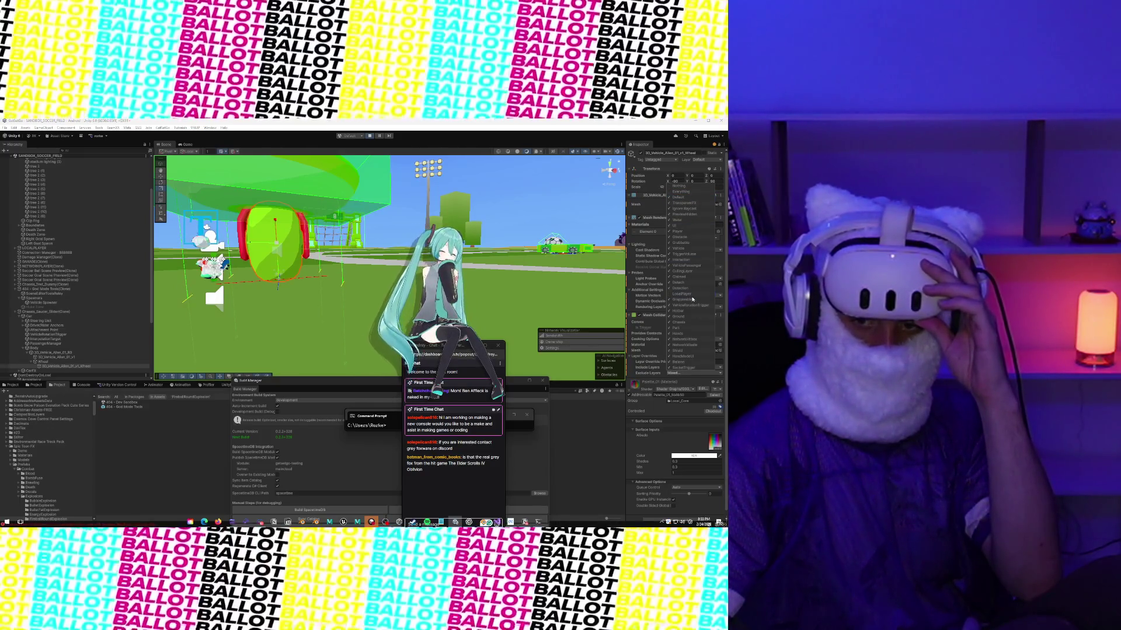
left_click(655, 362)
left_click(675, 368)
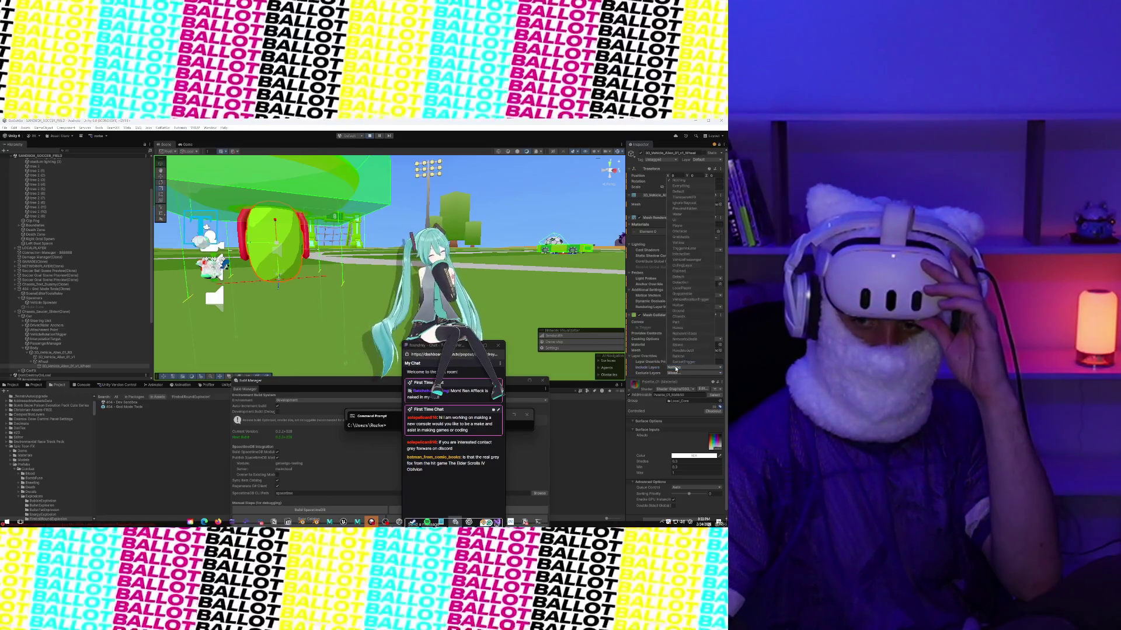
left_click(650, 370)
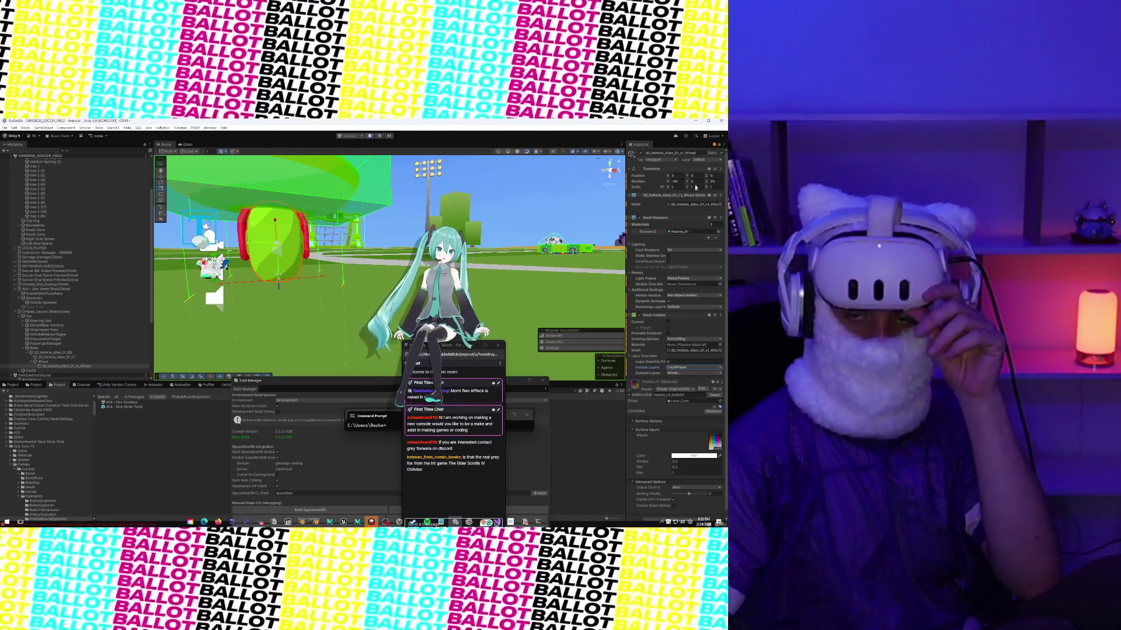
left_click(700, 160)
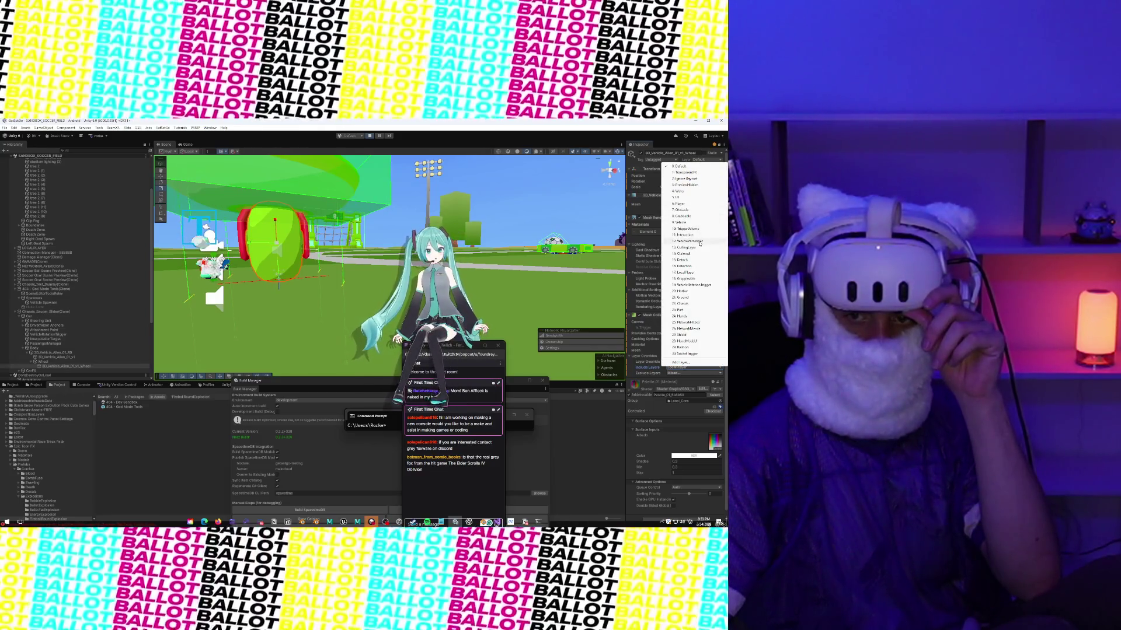
left_click(700, 242)
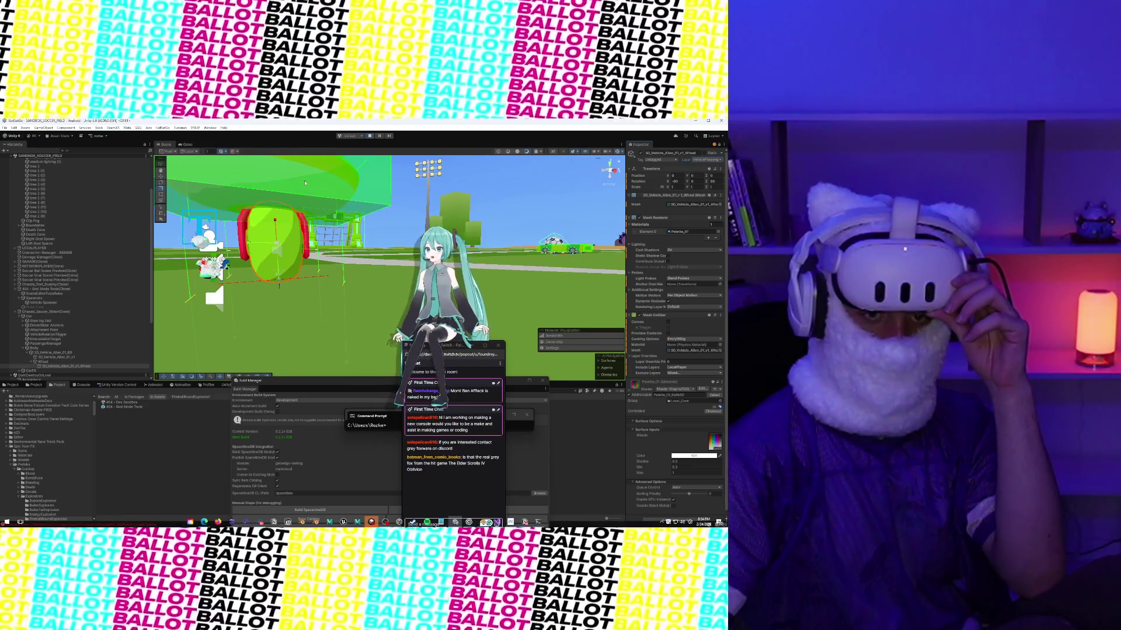
left_click(383, 206)
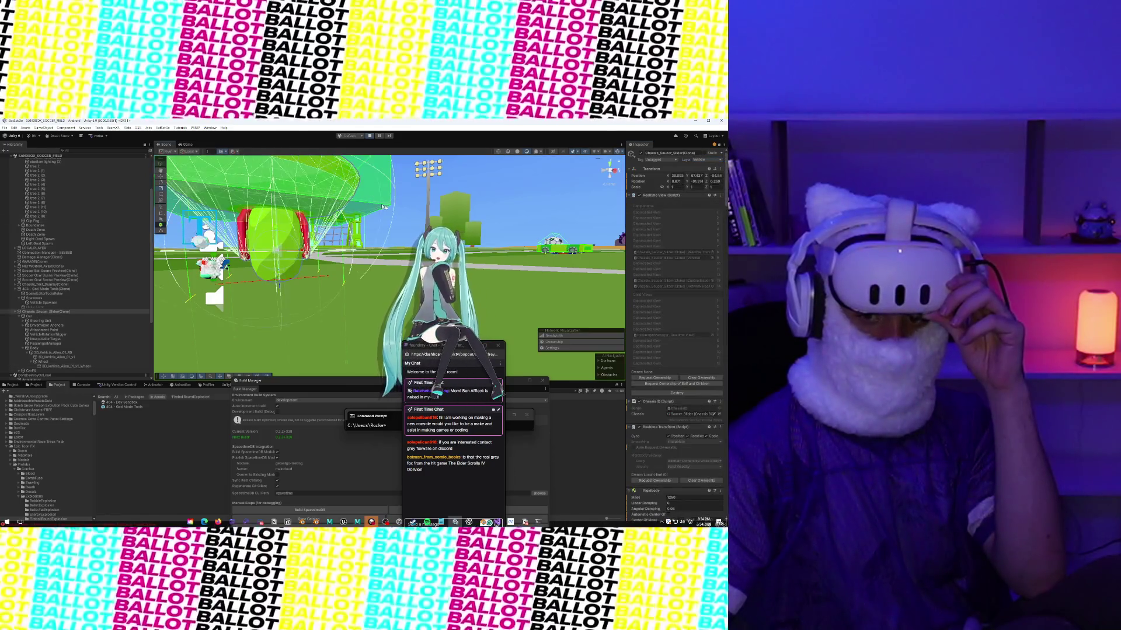
Step: Check Chassis_Saucer_Slider(Clone)'s Box Collider Exclude Layers, leaving LocalPlayer excluded
scroll(718, 353, "down", 15)
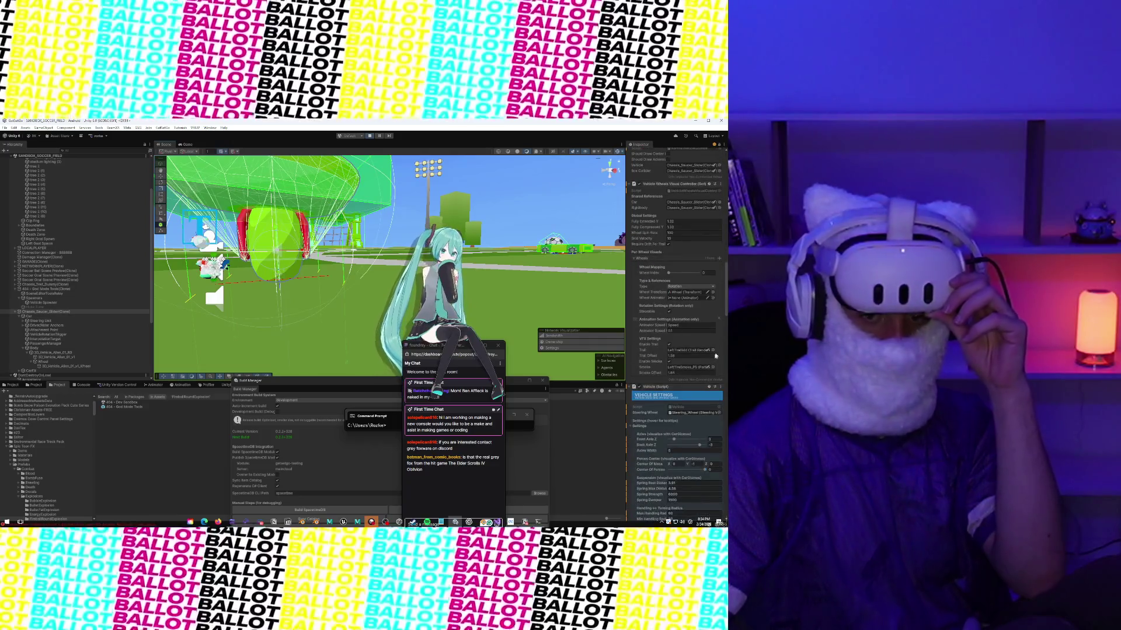
scroll(703, 375, "down", 10)
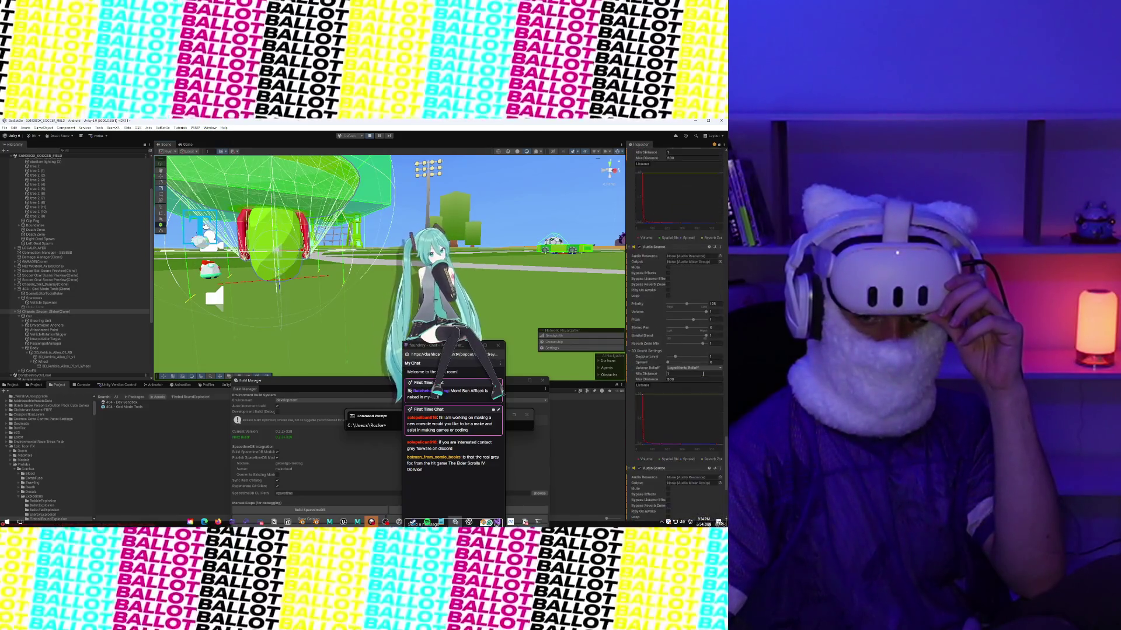
scroll(703, 376, "up", 8)
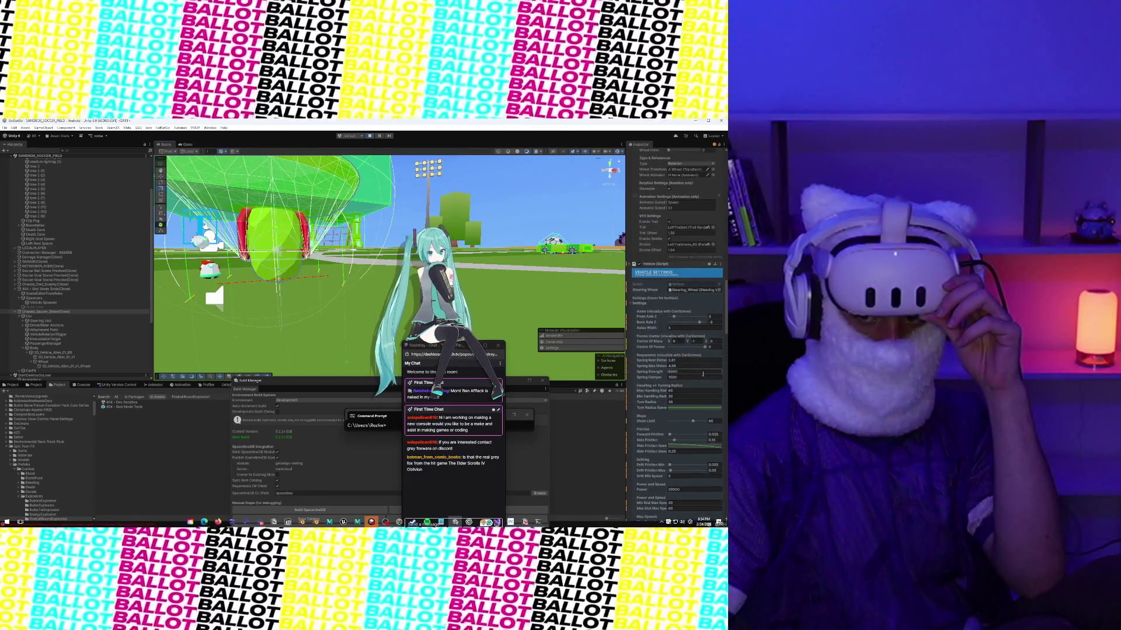
scroll(702, 374, "up", 10)
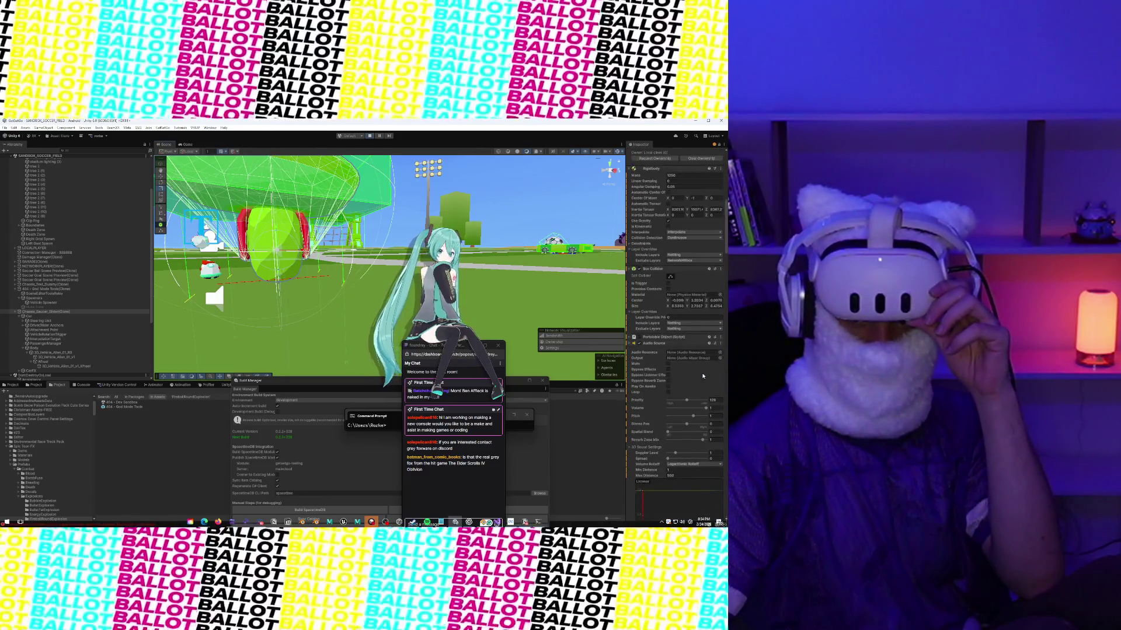
scroll(697, 316, "up", 3)
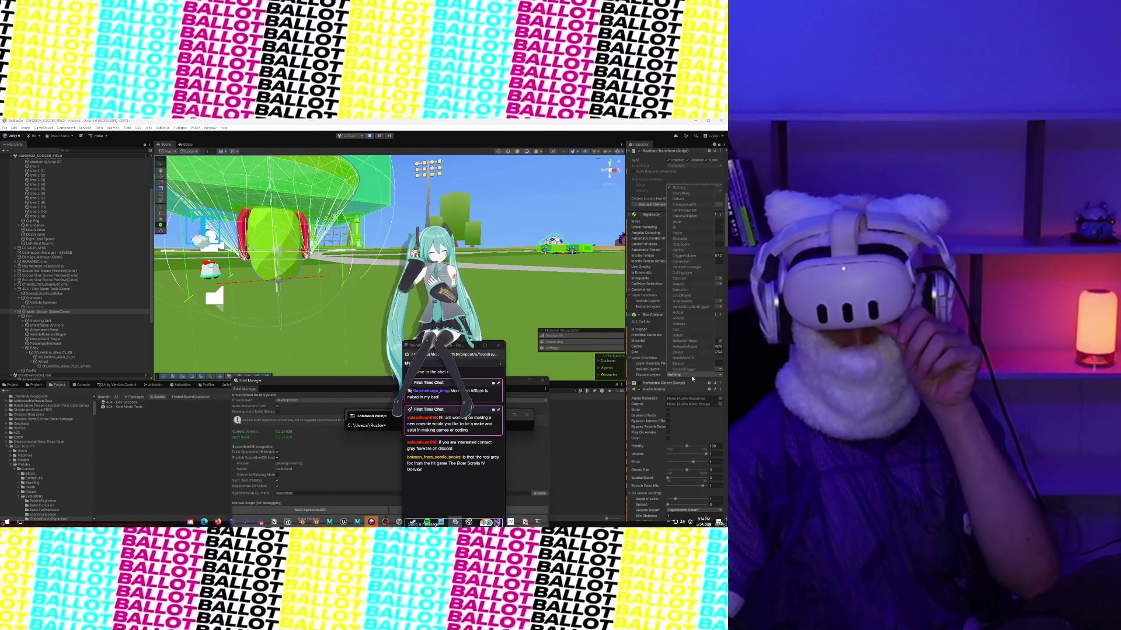
left_click(692, 377)
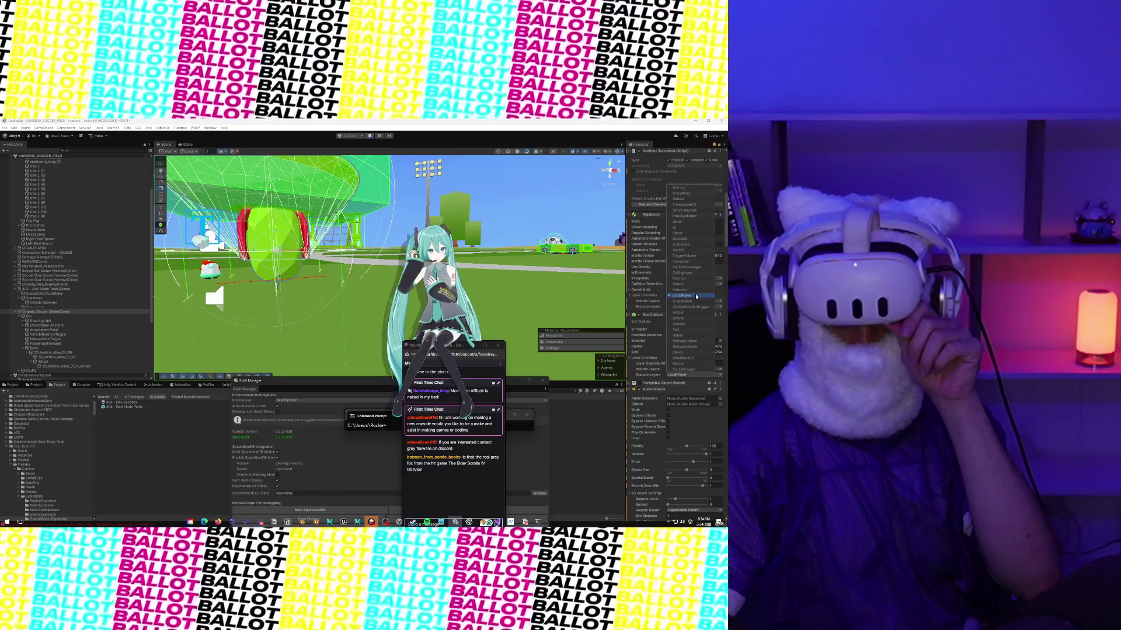
left_click(645, 379)
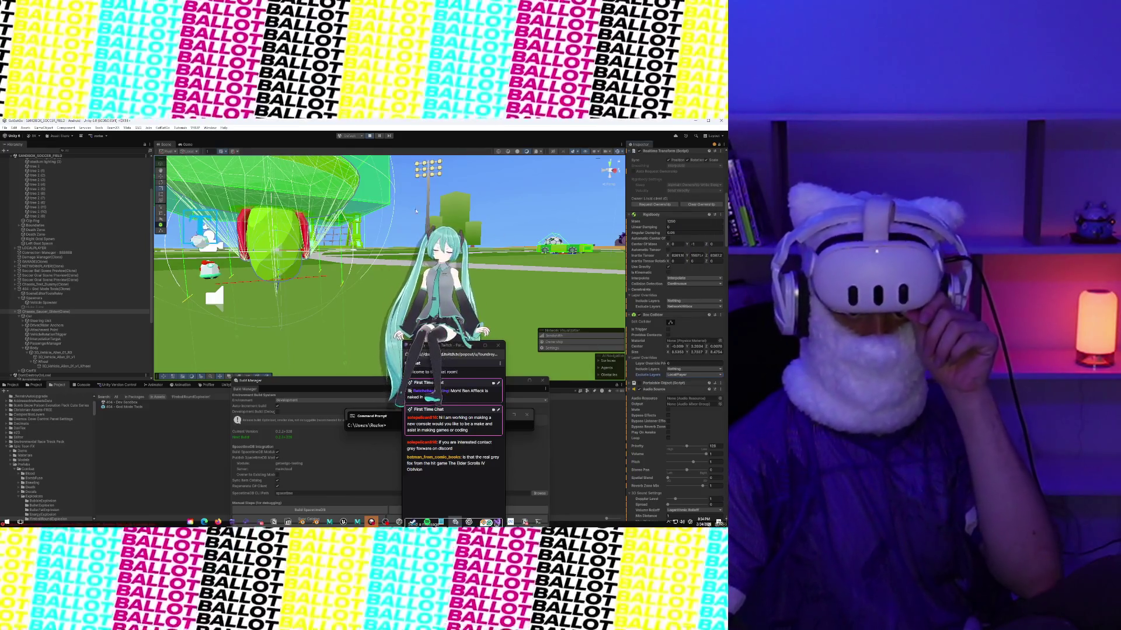
Step: Select the saucer's wheel from the Scene view and show the headset's Game view
left_click(187, 146)
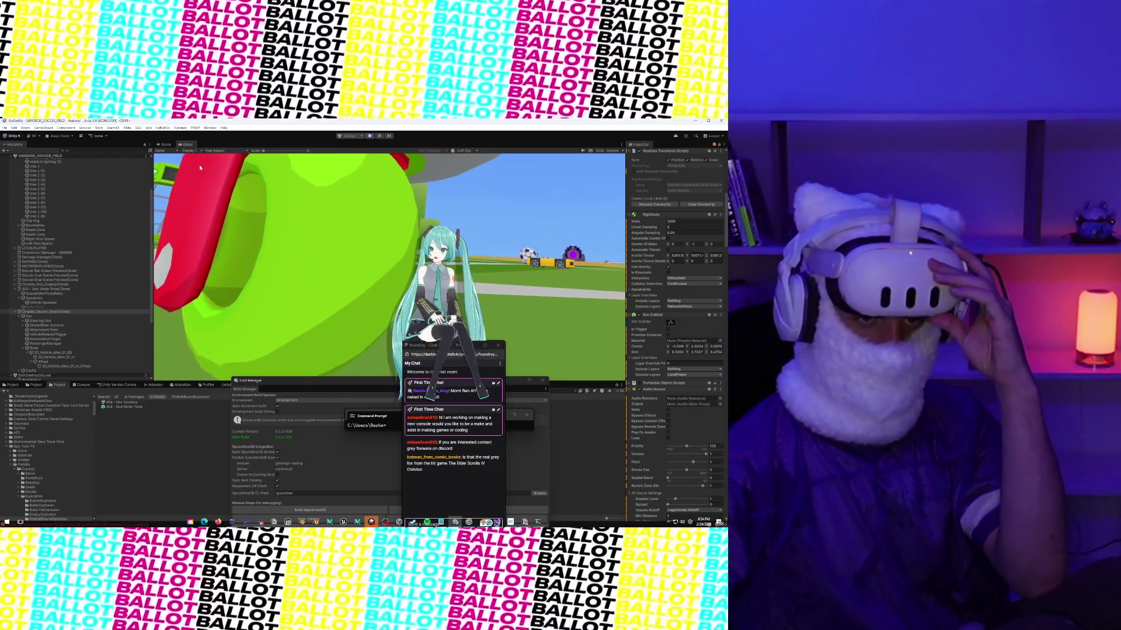
left_click(166, 145)
left_click(273, 265)
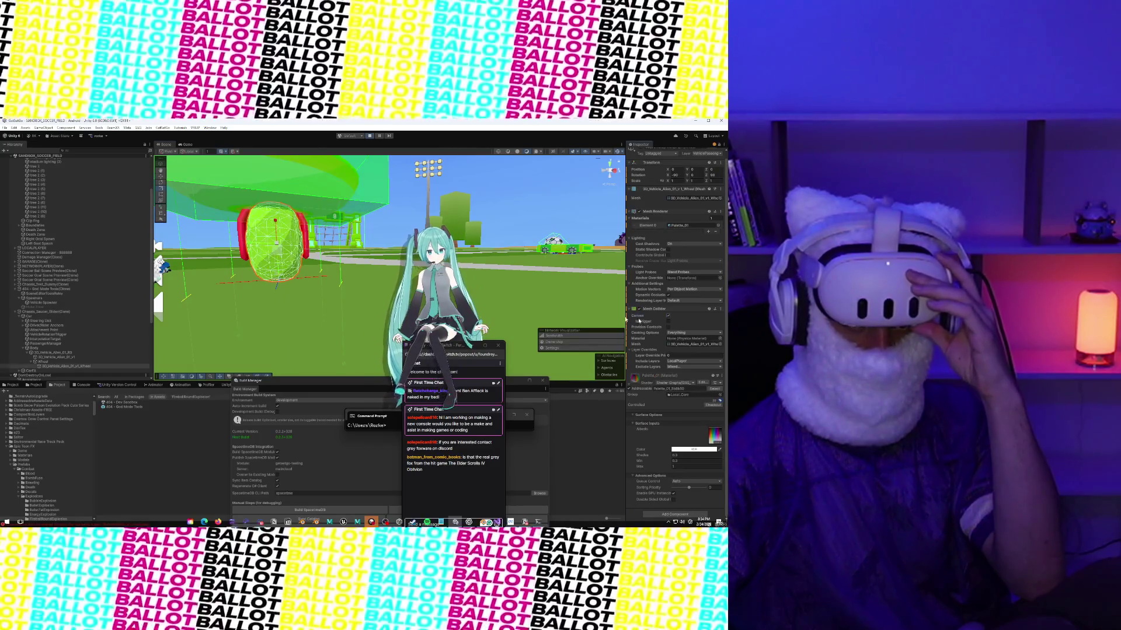
left_click(182, 145)
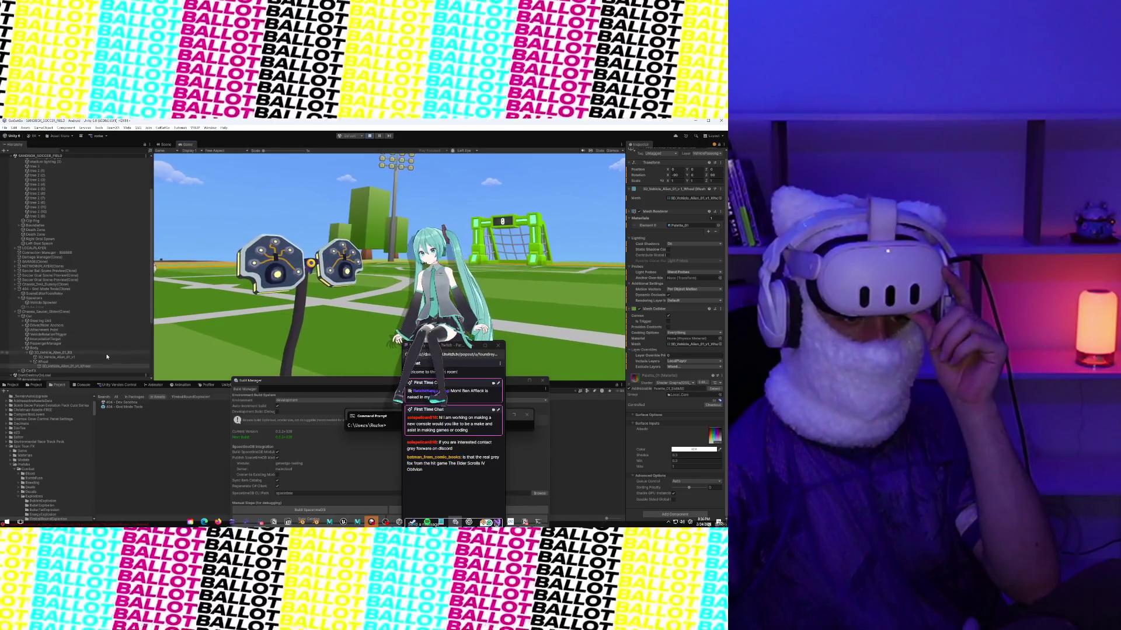
Step: Inspect 3D_Vehicle_Alien_01_v1's Box Collider Include Layers unchanged, then return to the Scene view
left_click(107, 356)
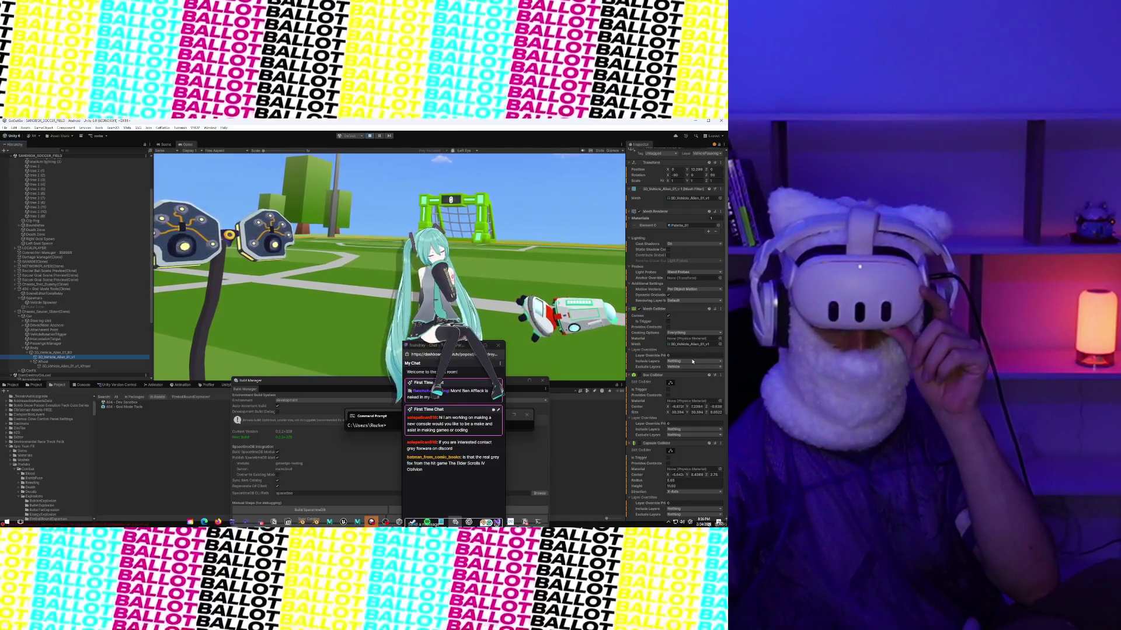
scroll(691, 362, "down", 5)
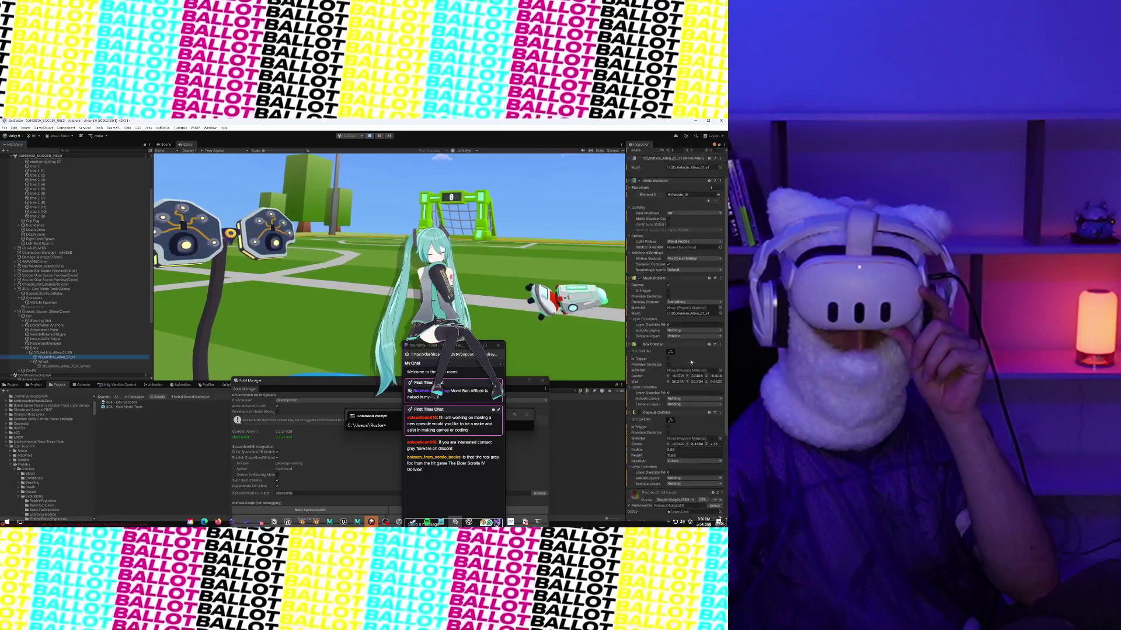
left_click(694, 281)
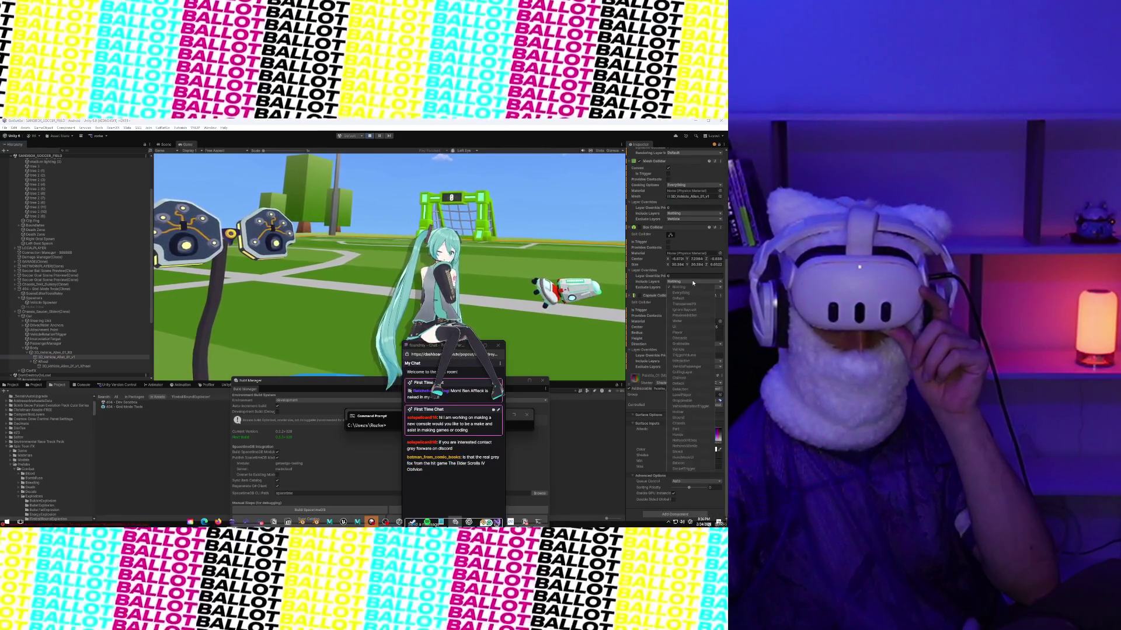
left_click(655, 285)
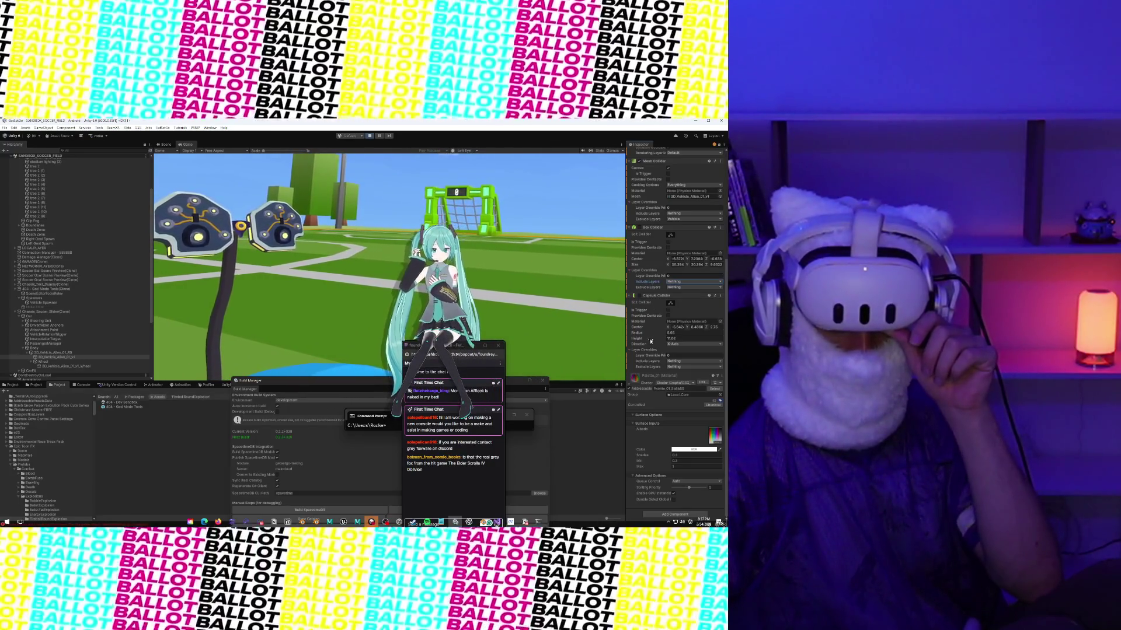
scroll(651, 341, "up", 4)
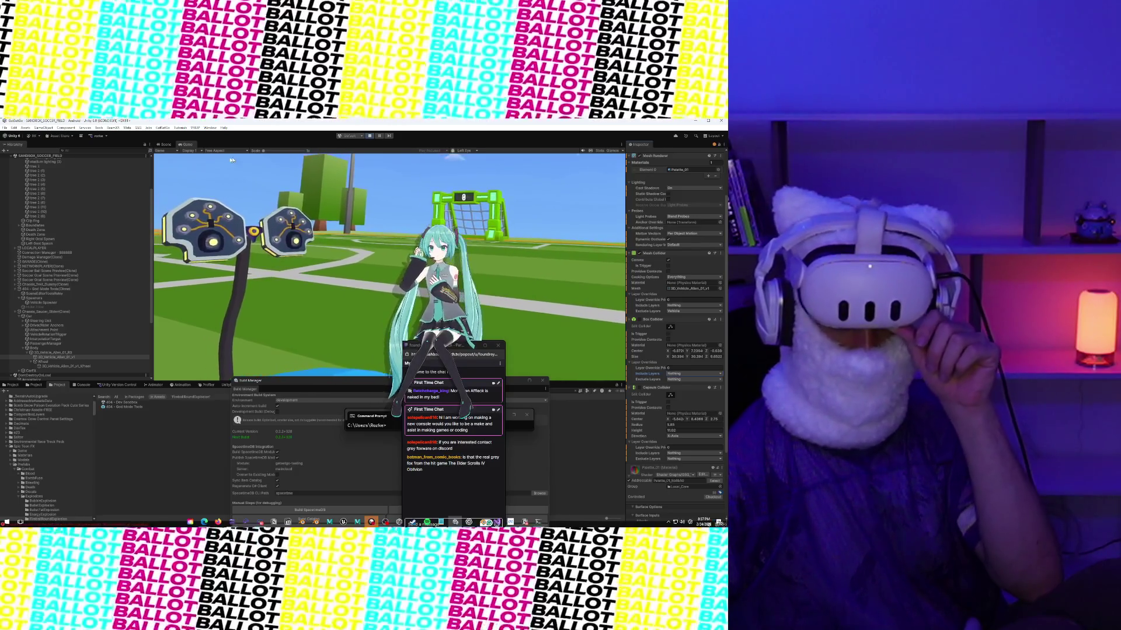
left_click(167, 145)
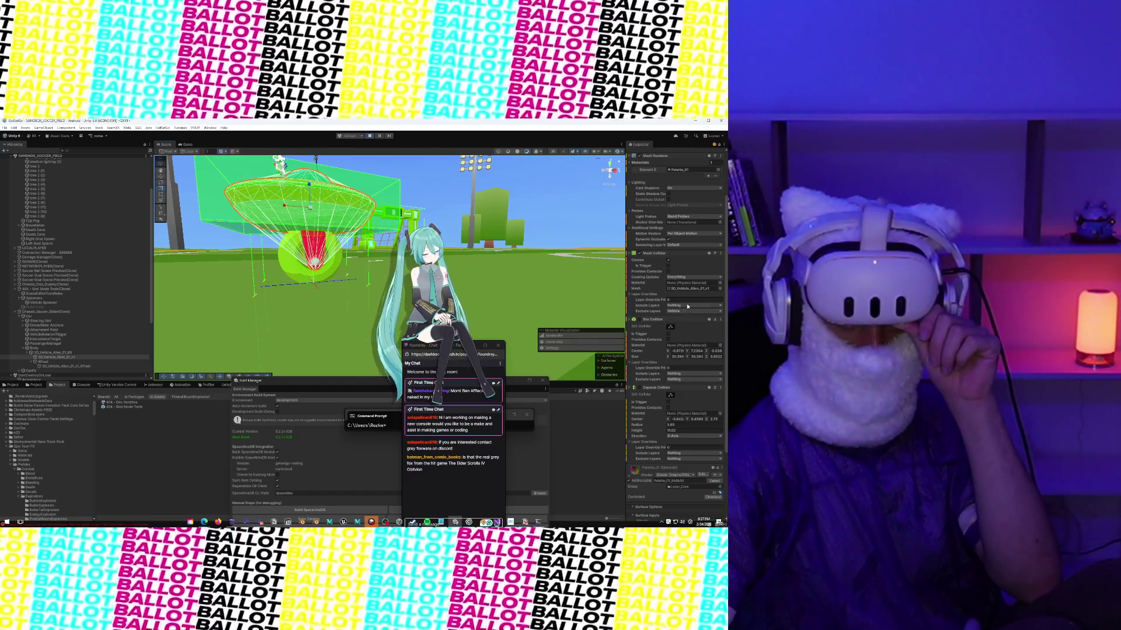
Step: Set the body Mesh Collider's Exclude Layers to Everything except LocalPlayer
left_click(688, 313)
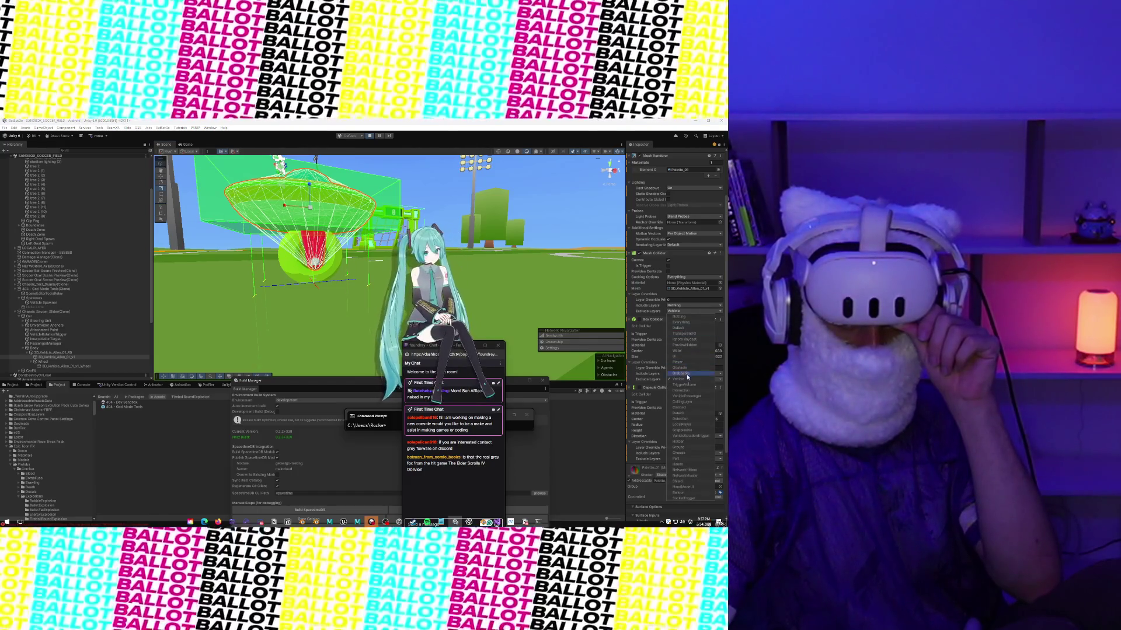
left_click(681, 322)
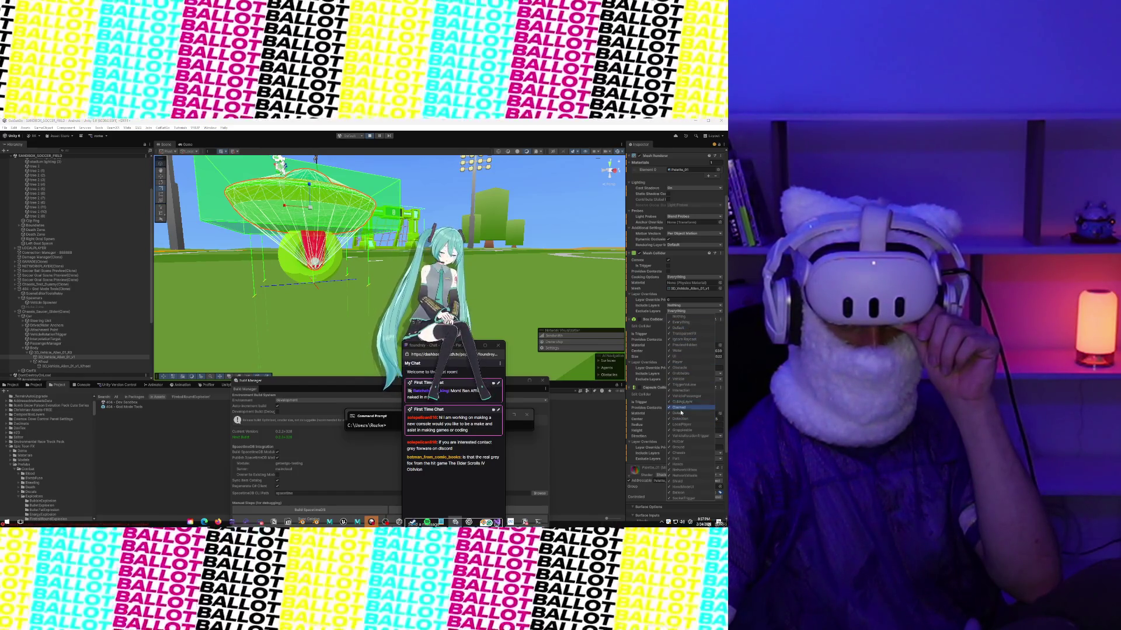
left_click(686, 425)
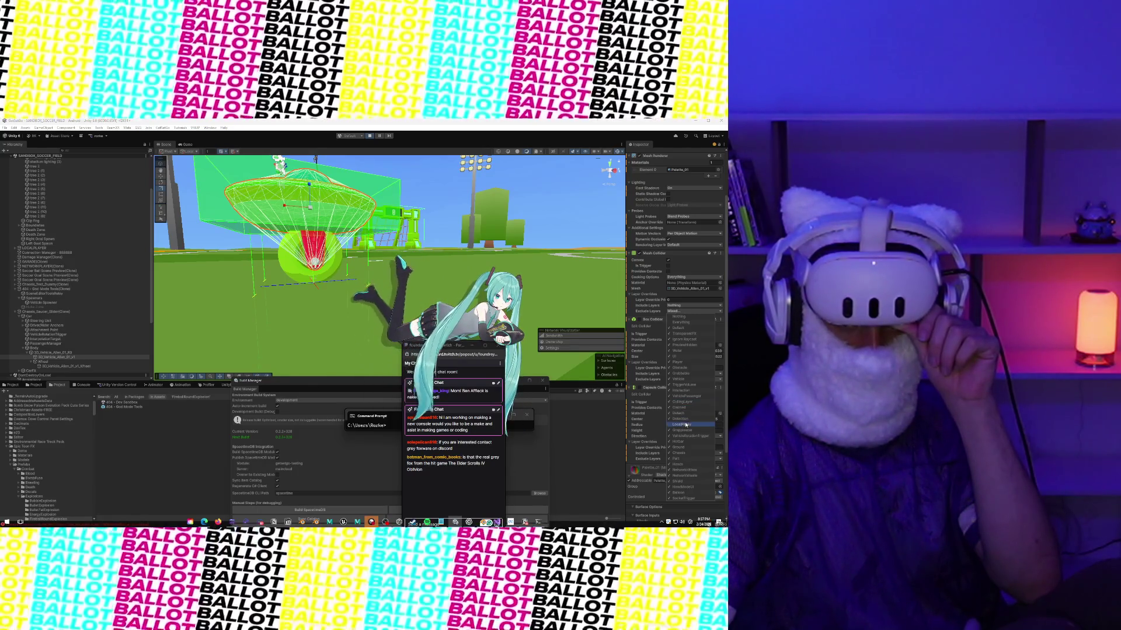
left_click(642, 311)
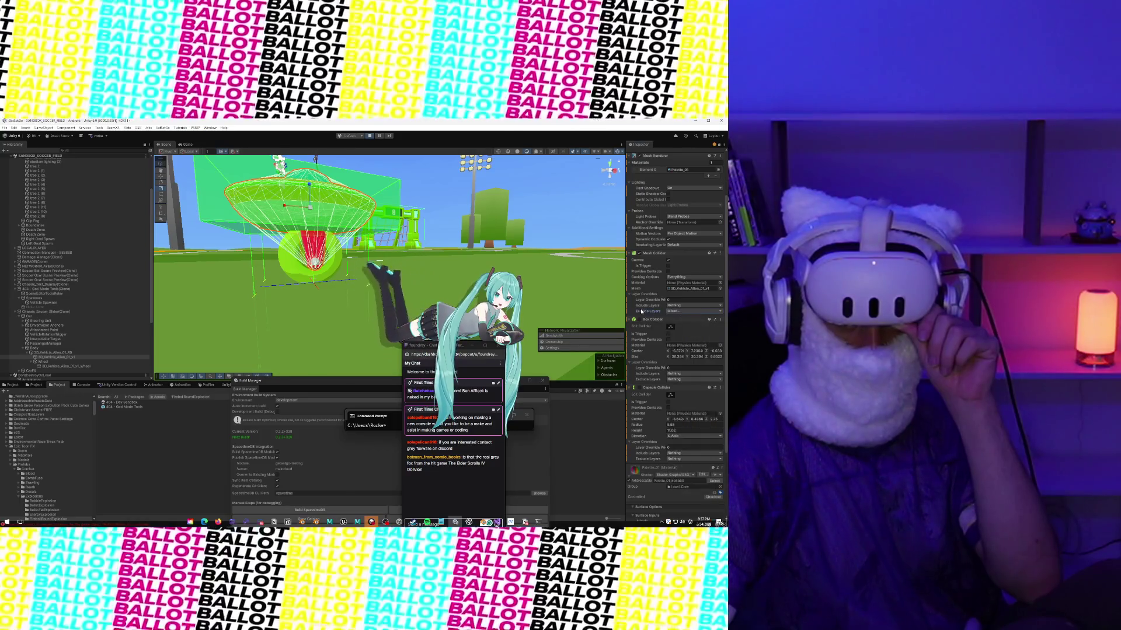
left_click(686, 306)
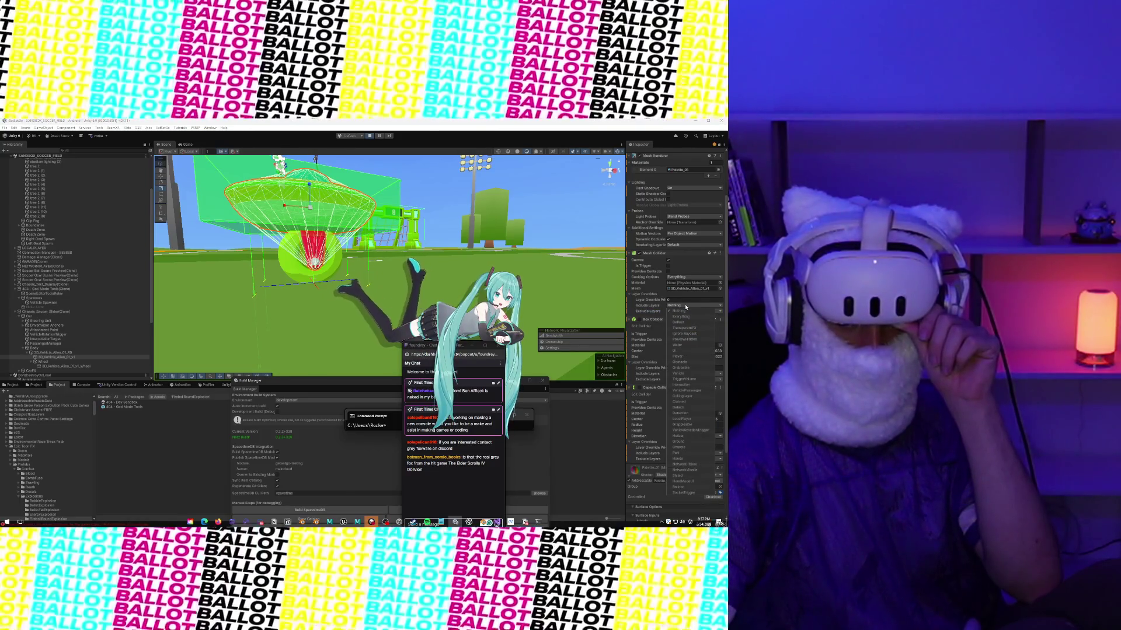
left_click(686, 307)
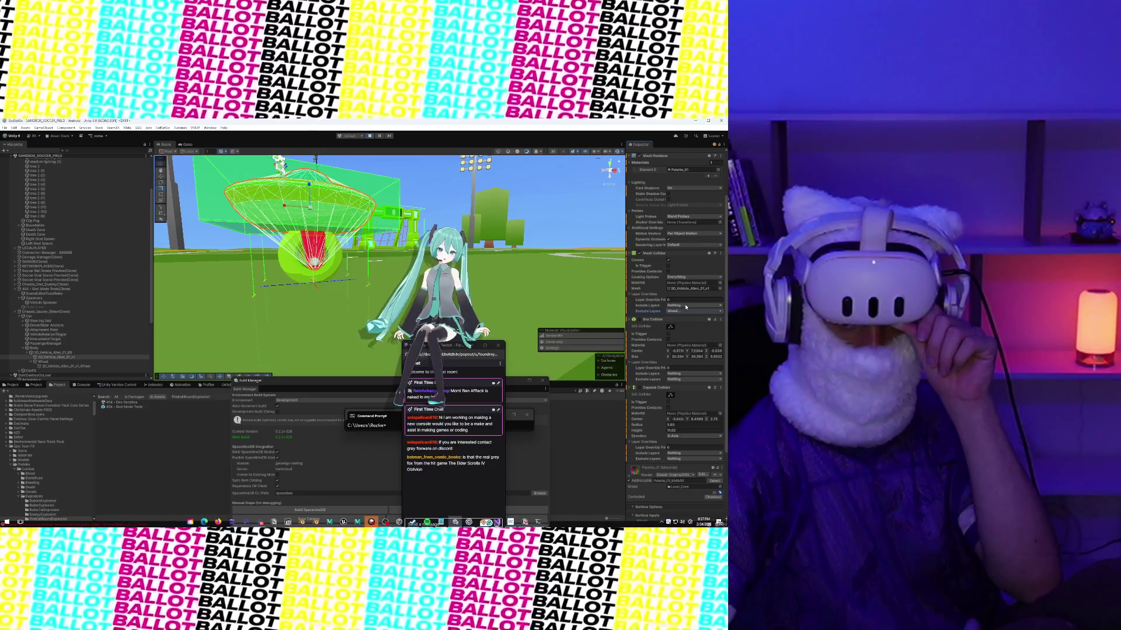
Step: Select 3D_Vehicle_Alien_01_v1_Wheel in the Hierarchy to inspect its Mesh Collider
scroll(686, 307, "up", 3)
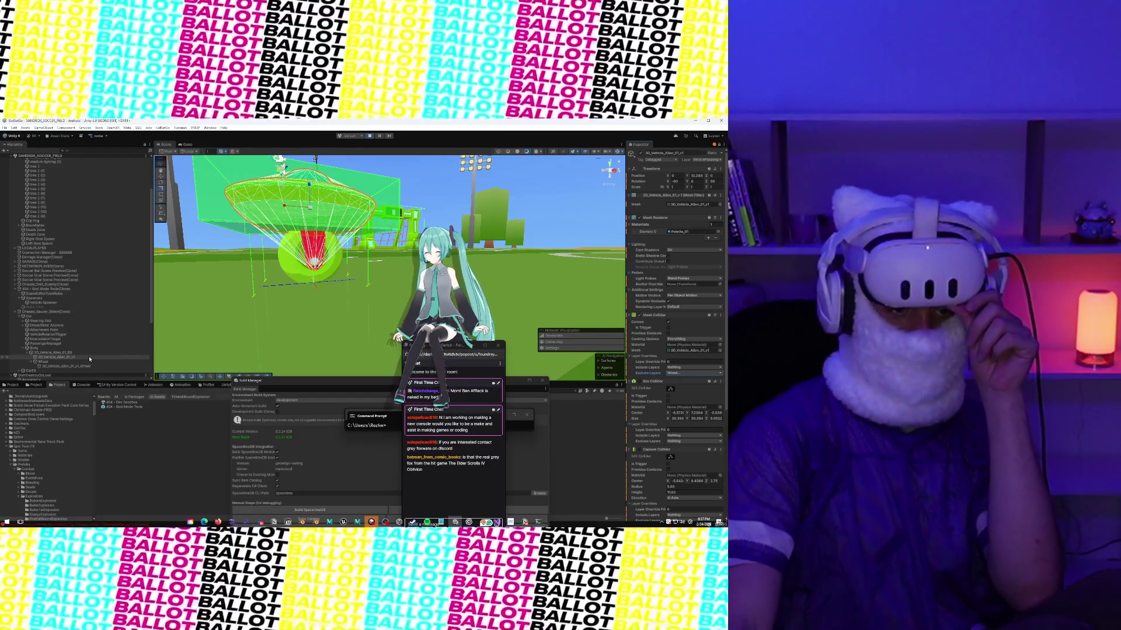
left_click(88, 355)
left_click(86, 362)
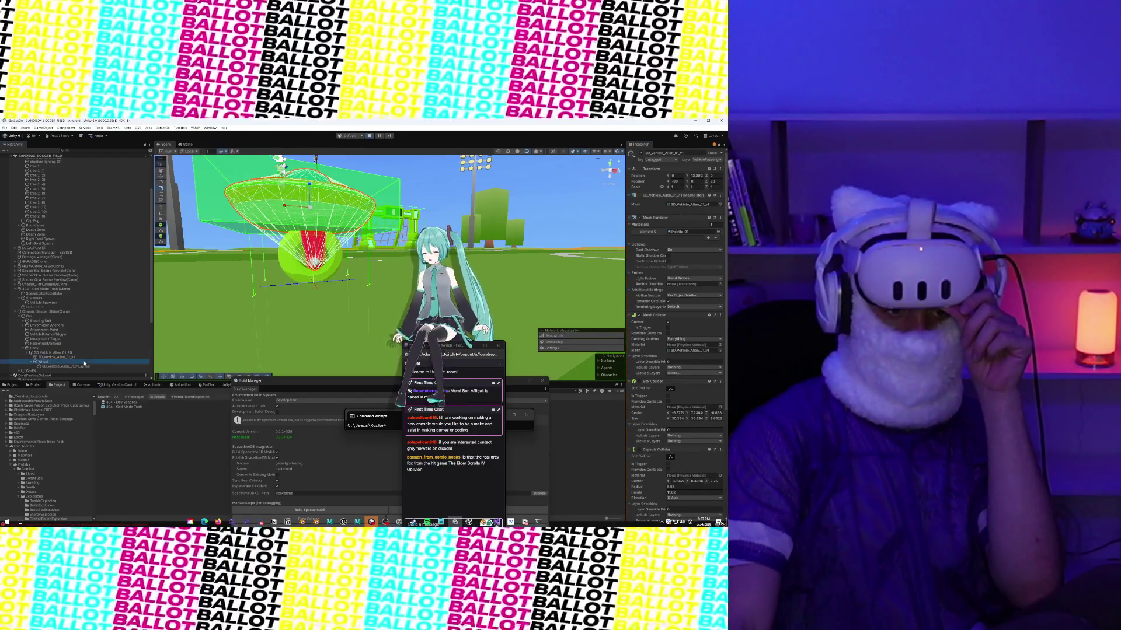
left_click(83, 367)
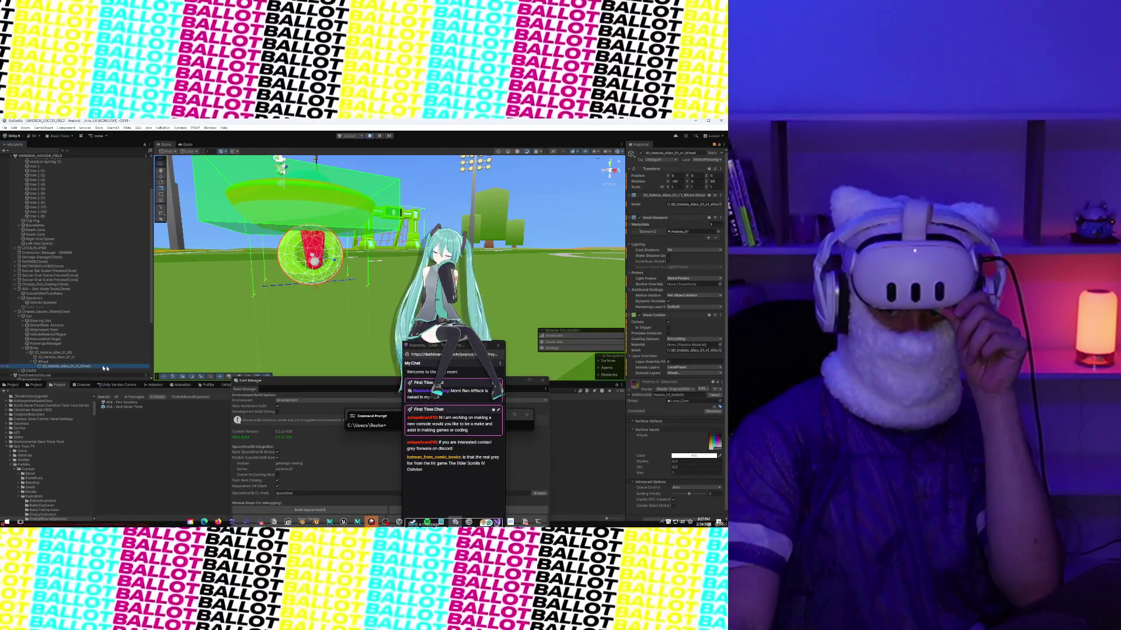
scroll(641, 355, "down", 1)
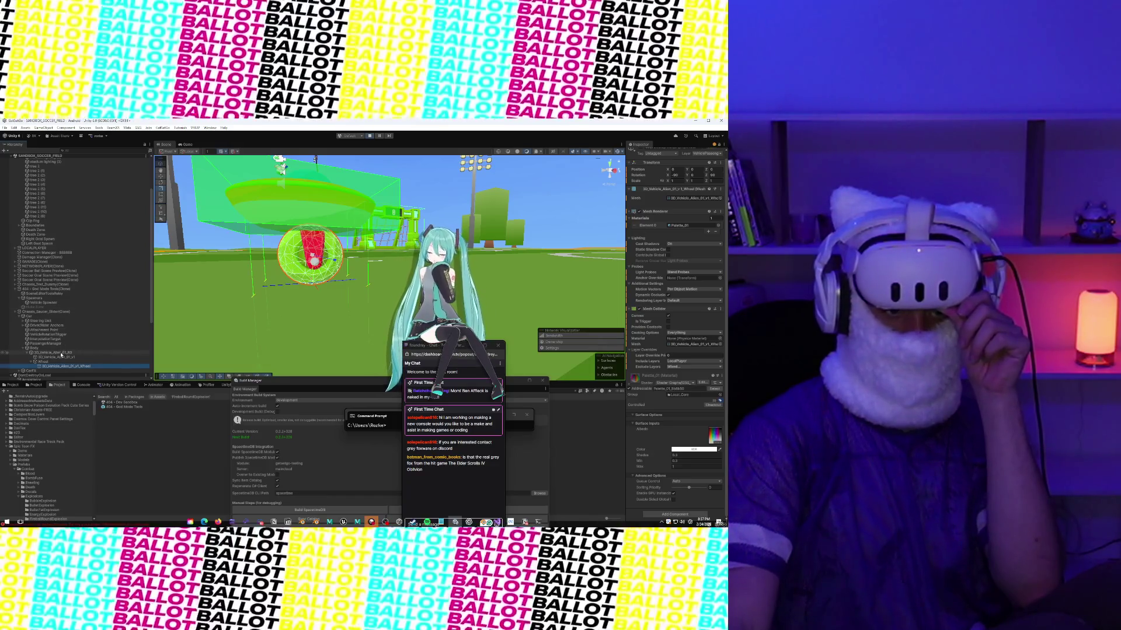
Step: Review Chassis_Saucer_Slider(Clone)'s collider, audio and vehicle components, then view the game camera
left_click(54, 312)
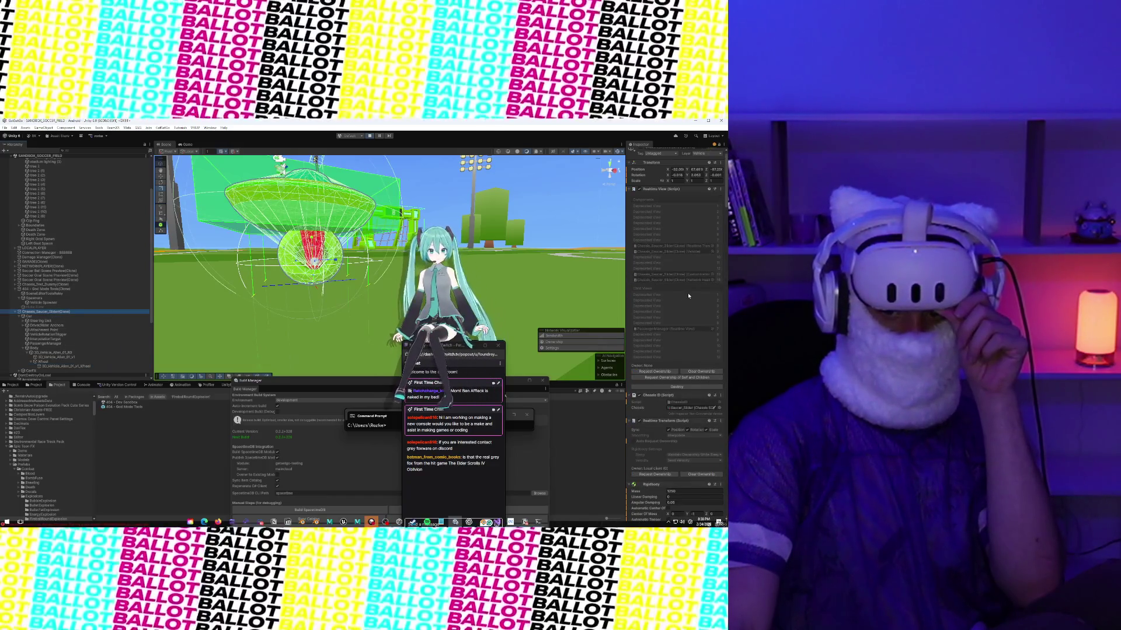
scroll(688, 296, "down", 10)
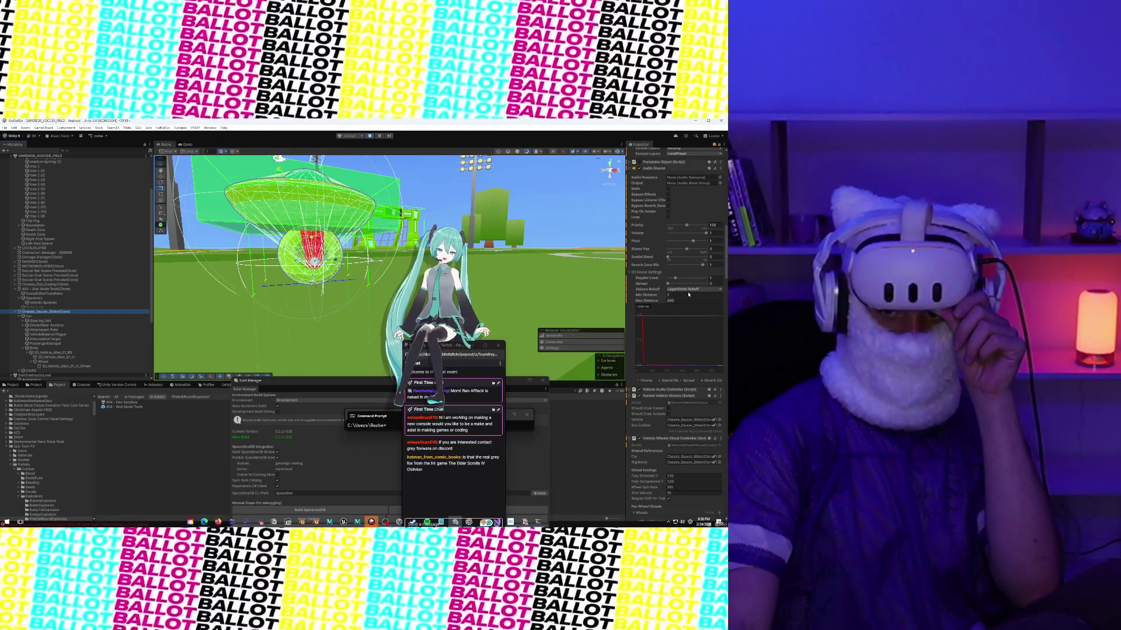
scroll(688, 294, "down", 10)
scroll(689, 295, "up", 10)
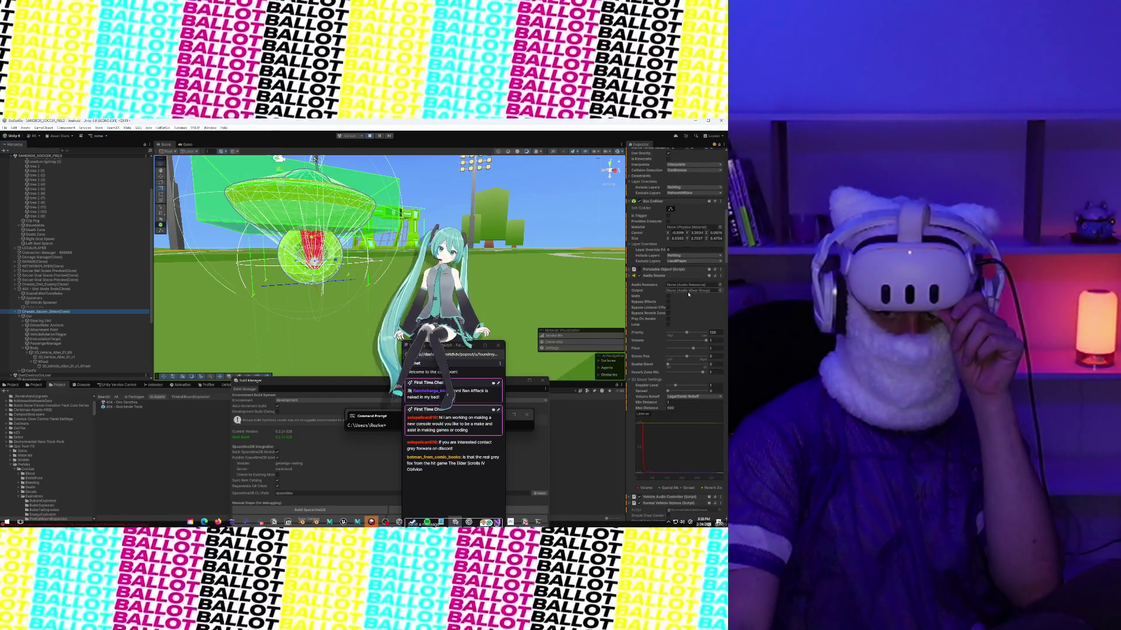
scroll(688, 295, "up", 5)
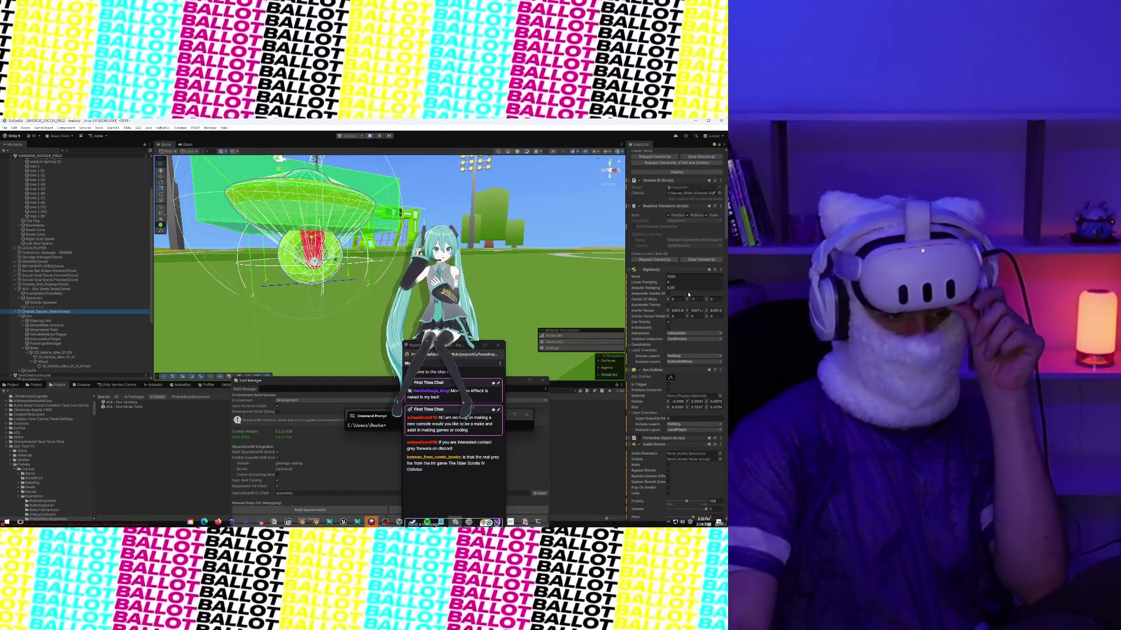
scroll(663, 321, "up", 10)
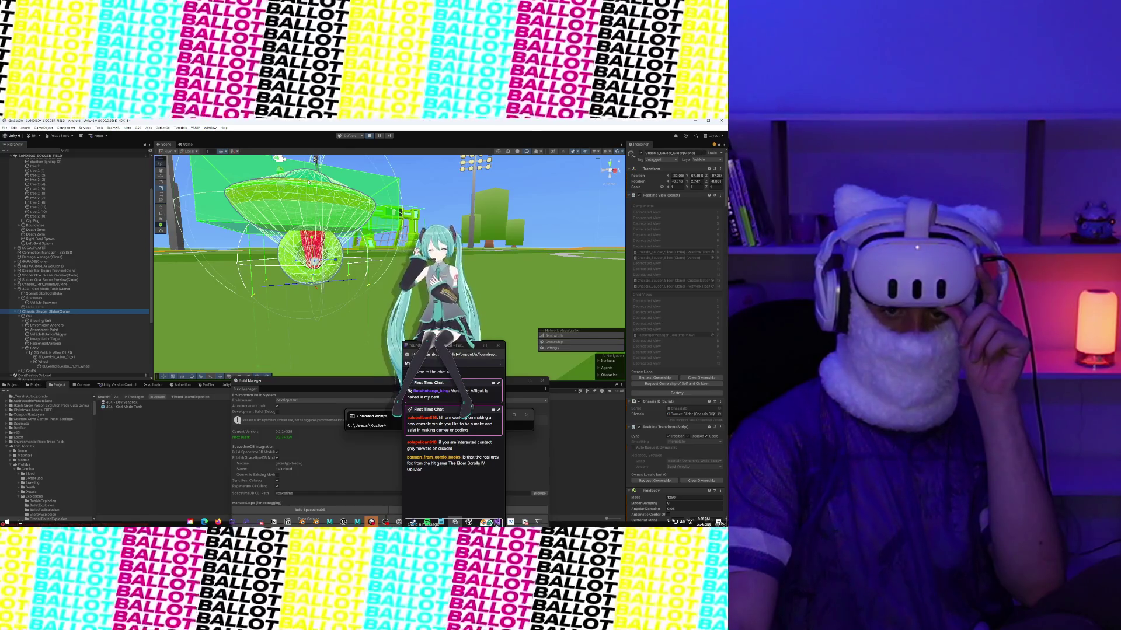
left_click(187, 145)
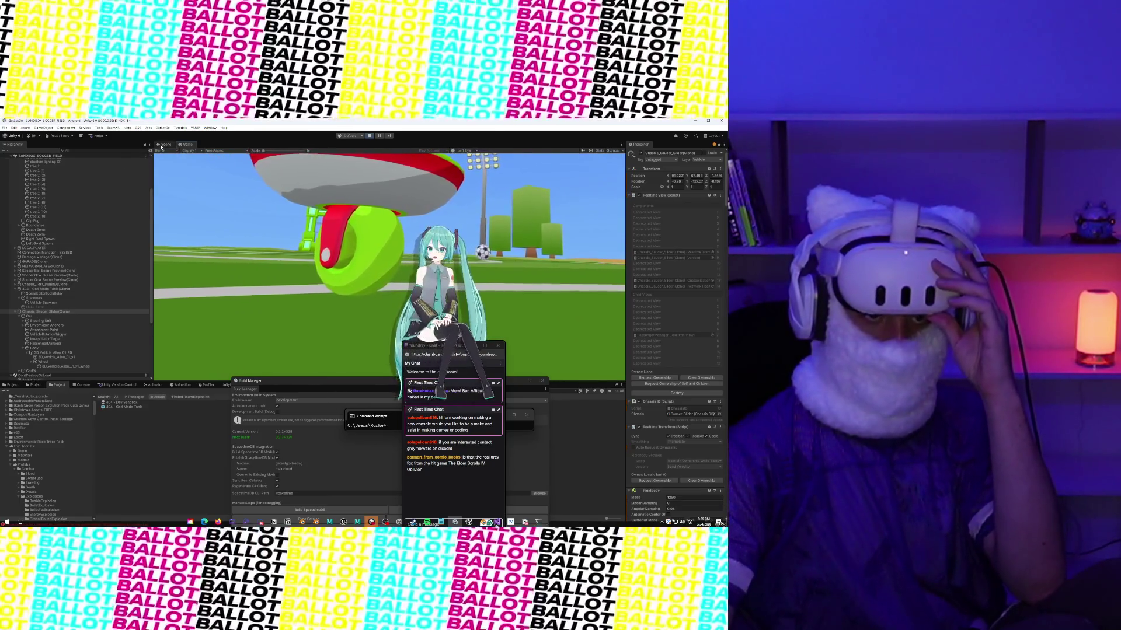
Step: Back in the Scene view, frame the saucer chassis and select its 3D_Vehicle_Alien_01_v1 mesh
key("ctrl+1")
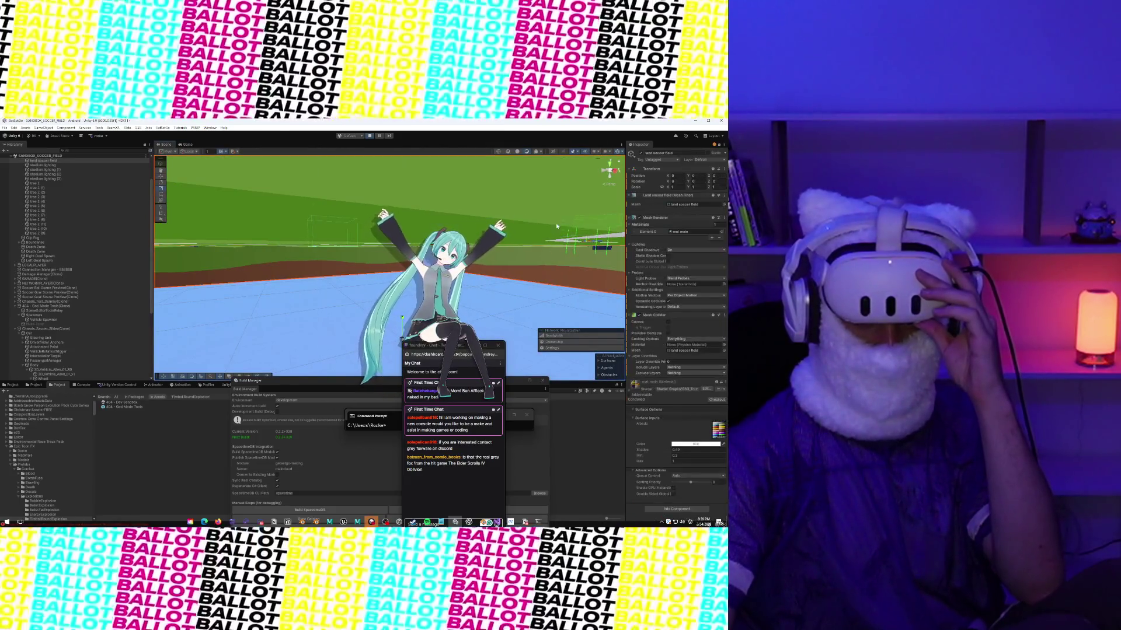
left_click(514, 239)
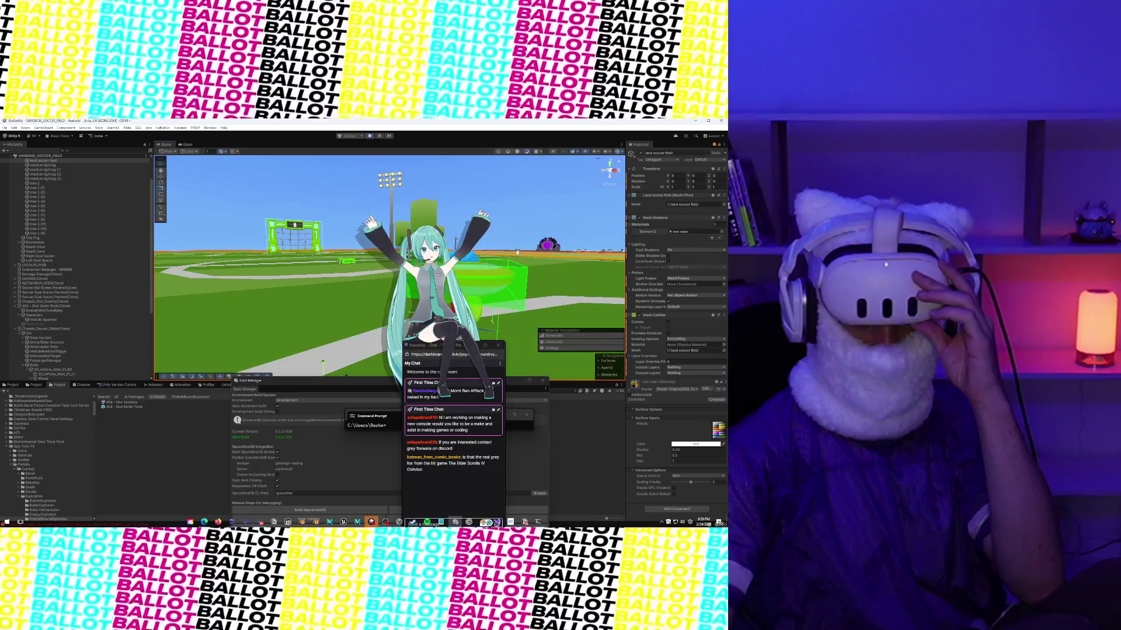
left_click(522, 246)
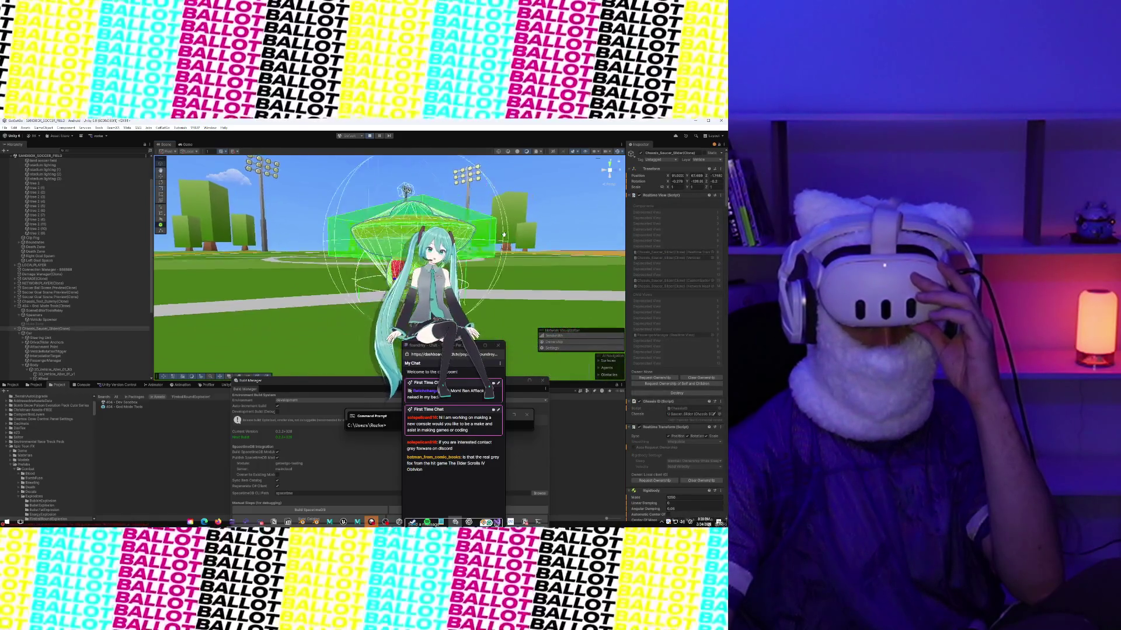
key("f")
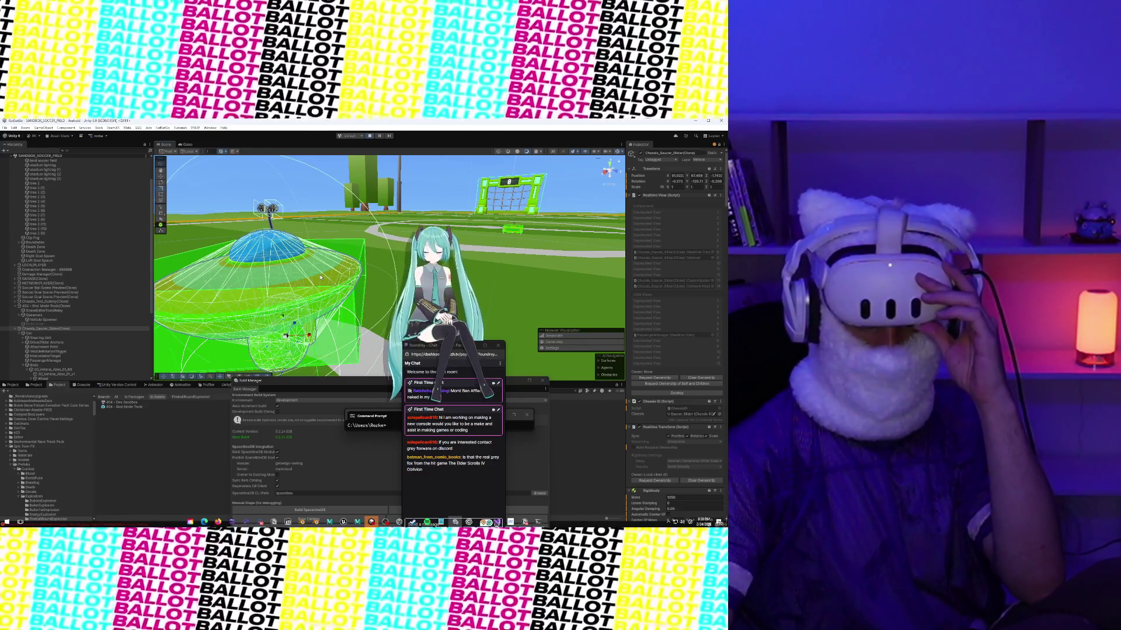
left_click(276, 293)
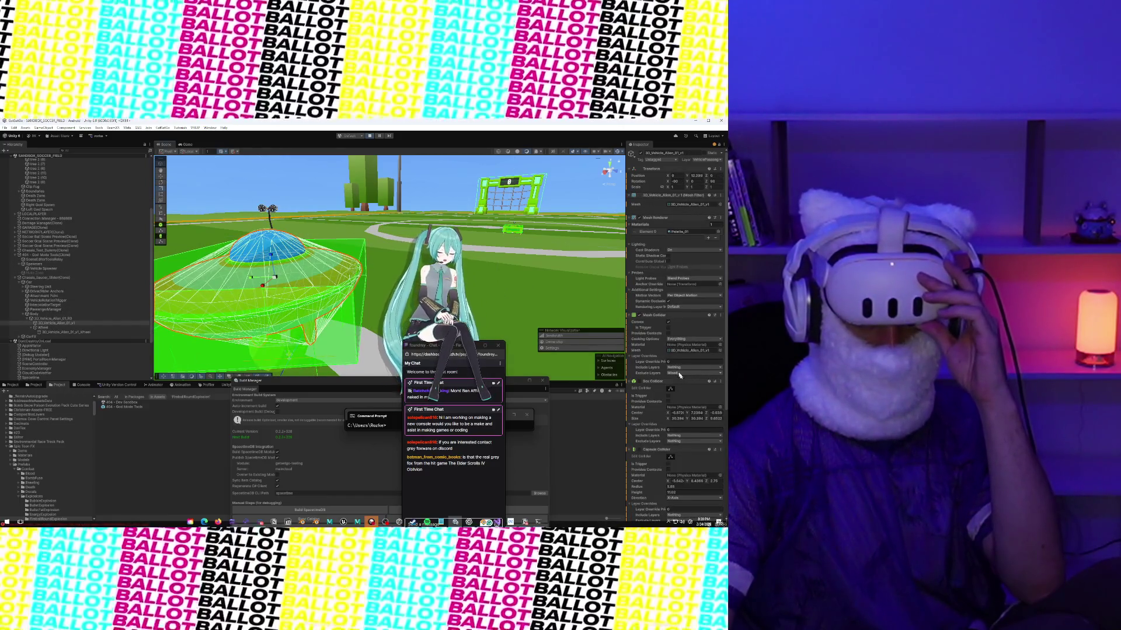
Step: Reduce the mesh collider's Exclude Layers to just Vehicle
left_click(685, 373)
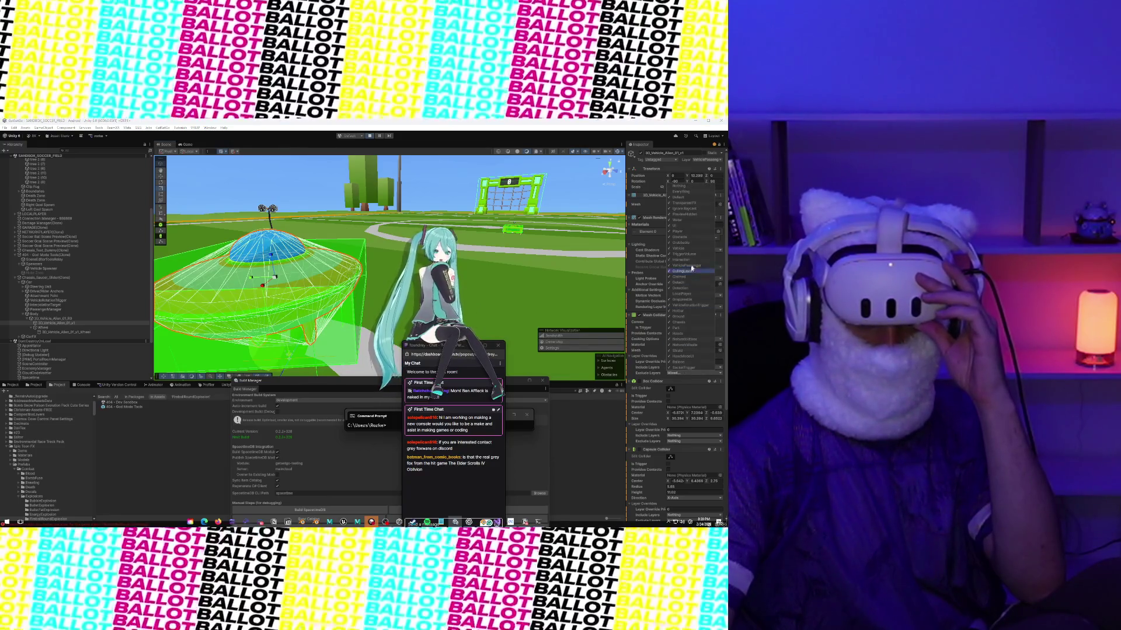
left_click(679, 187)
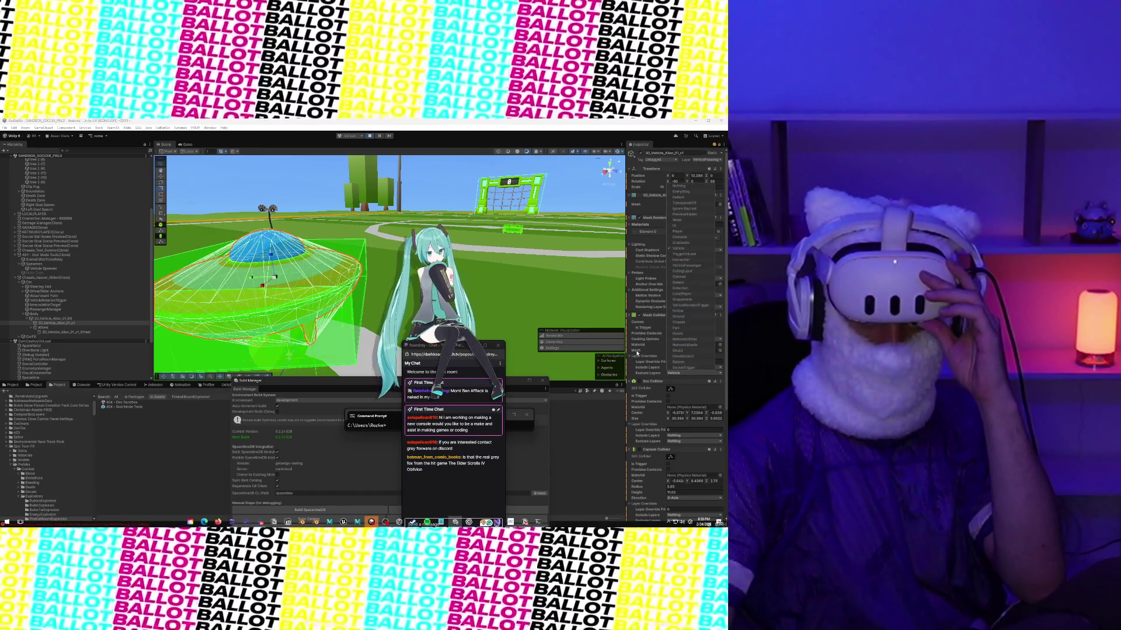
left_click(637, 353)
Step: Select Chassis_Saucer_Slider(Clone), frame it with F, and zoom and orbit in close
left_click_drag(371, 260, 286, 249)
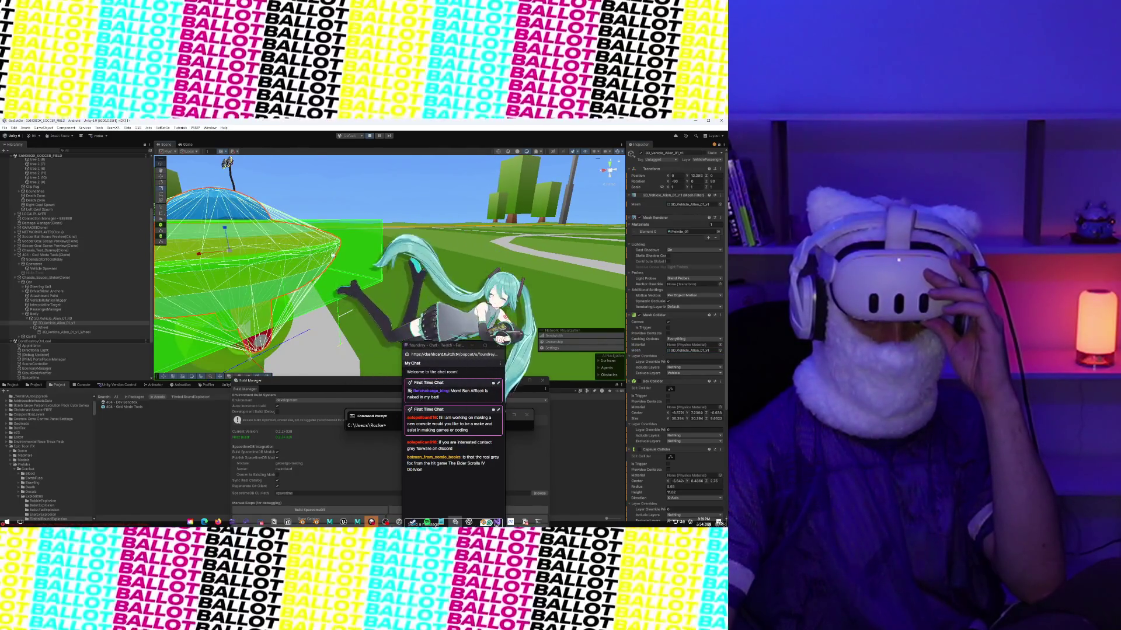
left_click(356, 240)
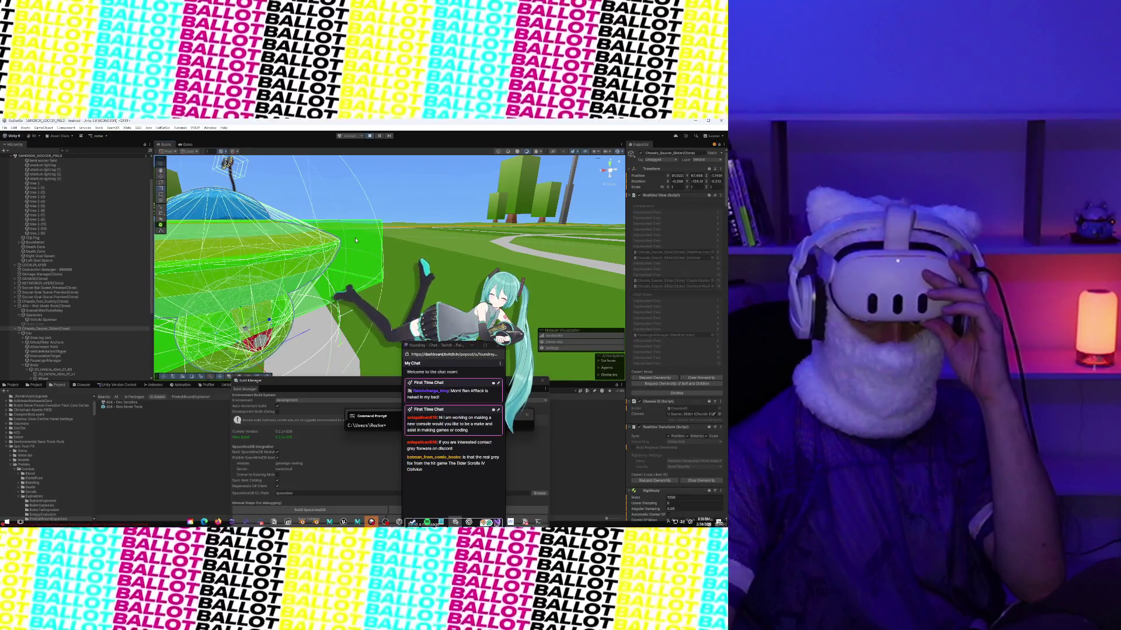
left_click(356, 248)
left_click(354, 254)
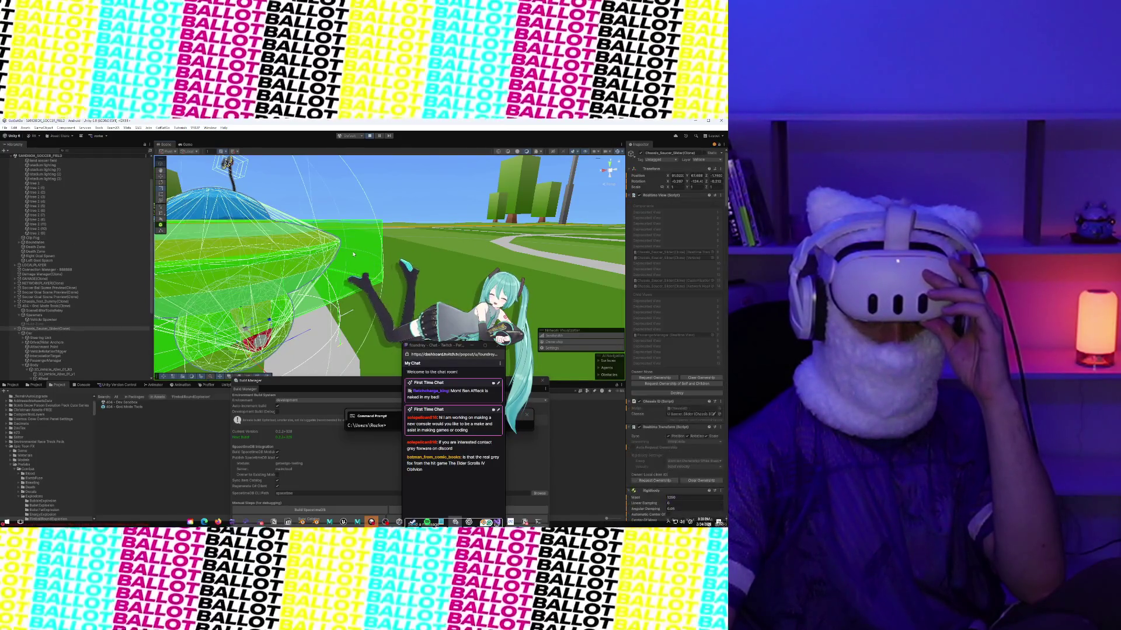
key("f")
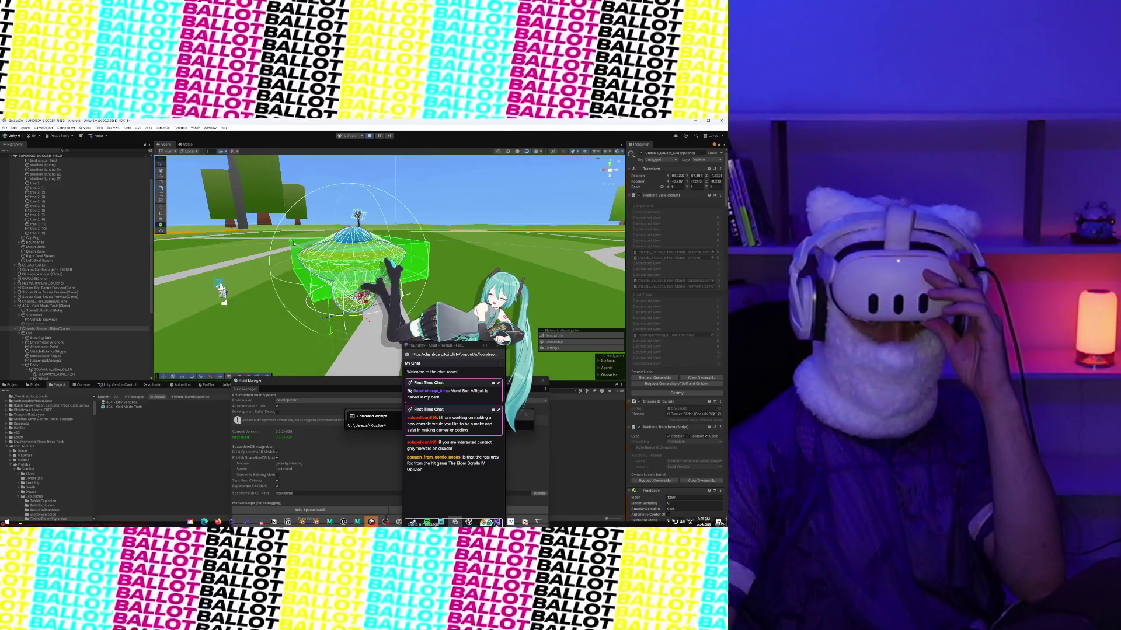
scroll(294, 244, "up", 3)
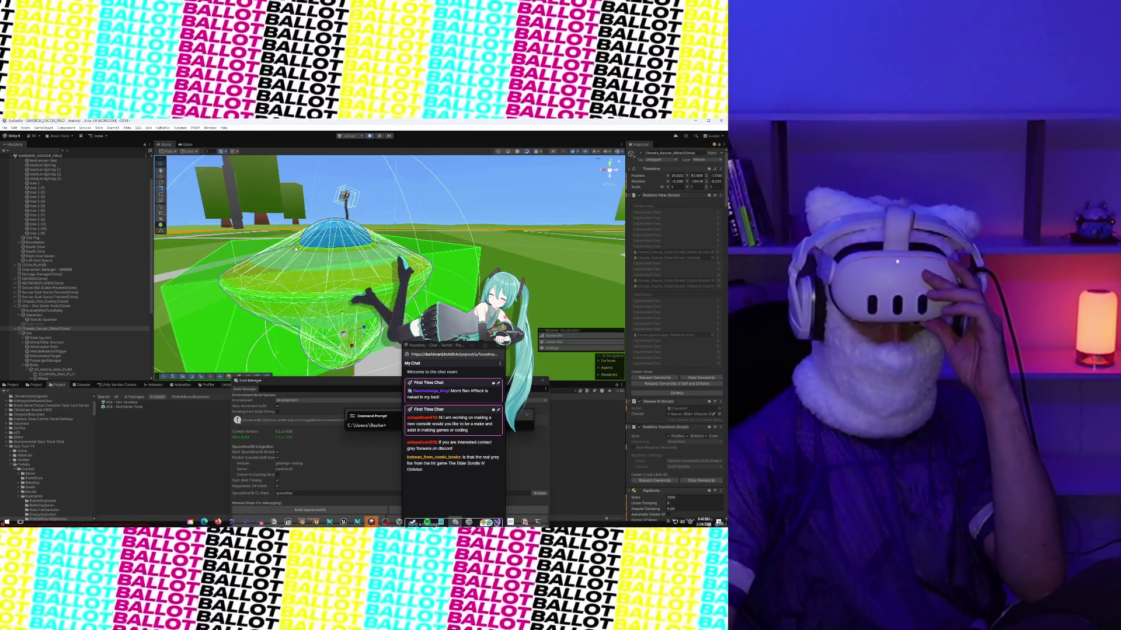
scroll(292, 261, "up", 2)
mouse_move(288, 267)
left_mouse_down()
mouse_move(275, 263)
mouse_move(304, 257)
mouse_move(284, 263)
left_mouse_up()
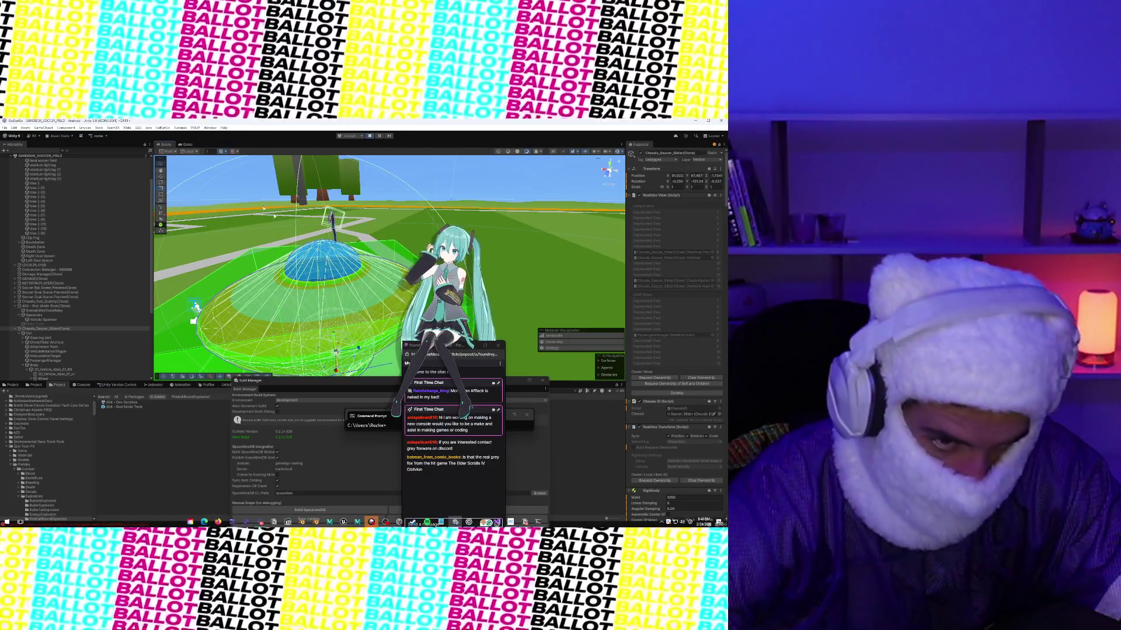
Step: Create an empty GameObject, then delete the stray object
left_click(49, 128)
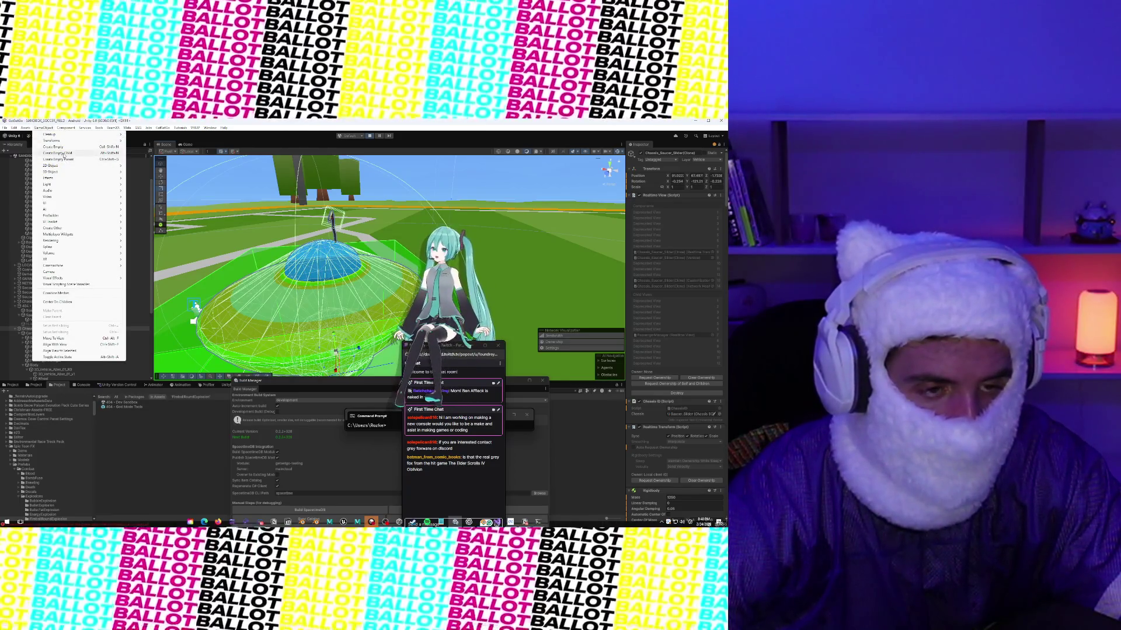
left_click(64, 154)
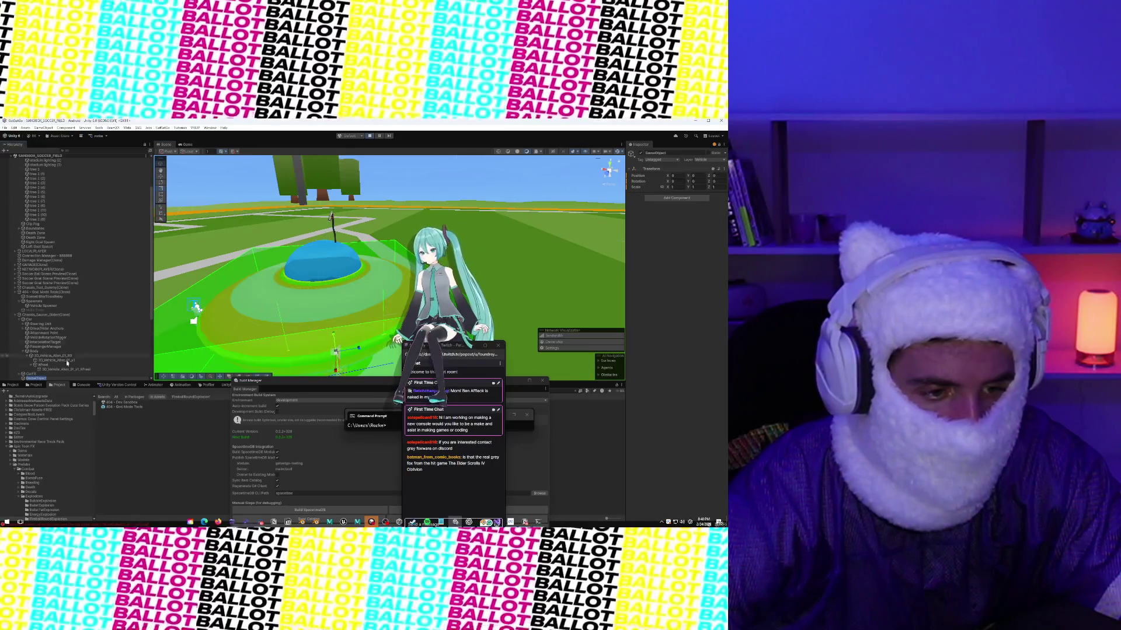
right_click(34, 377)
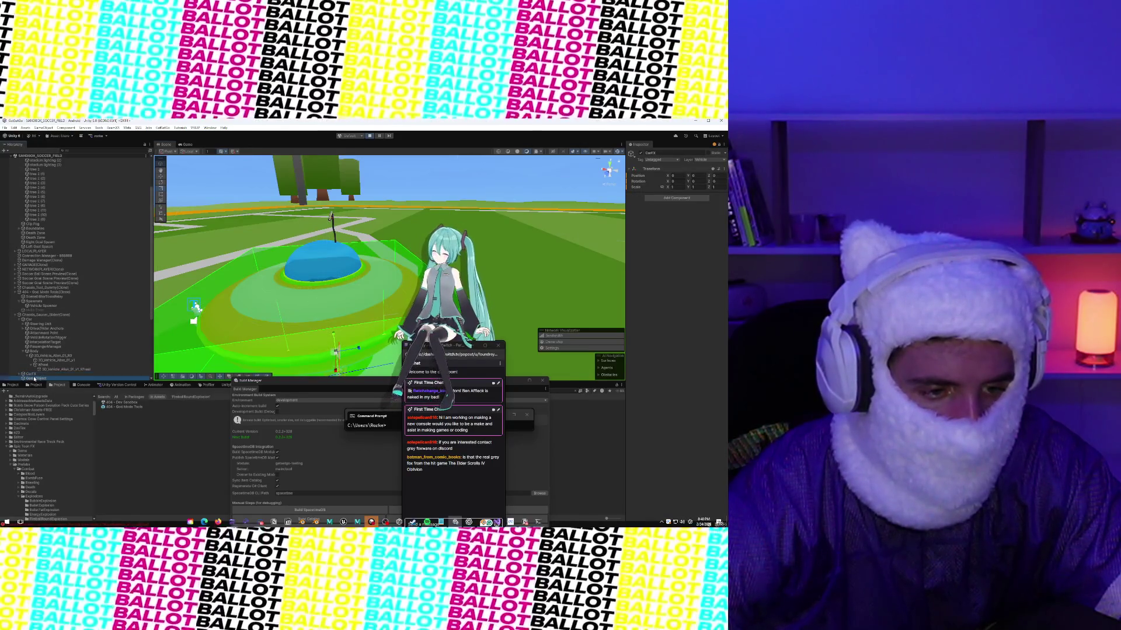
left_click(56, 256)
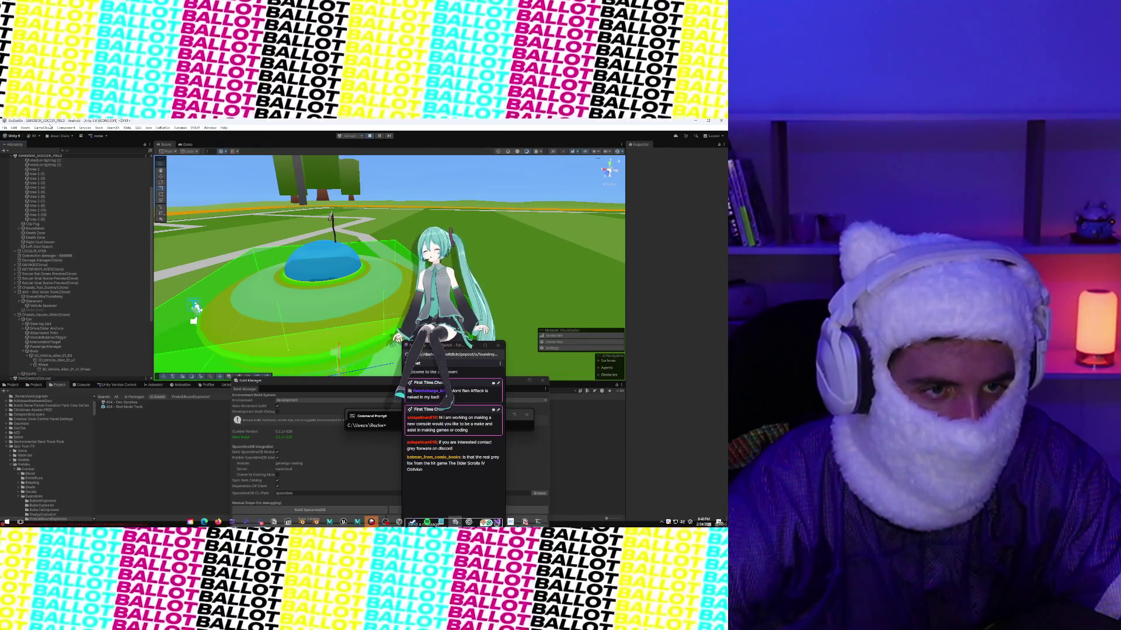
Step: Add a 3D Sphere and enter position values 0 for X and 0f for Y
left_click(45, 127)
mouse_move(68, 174)
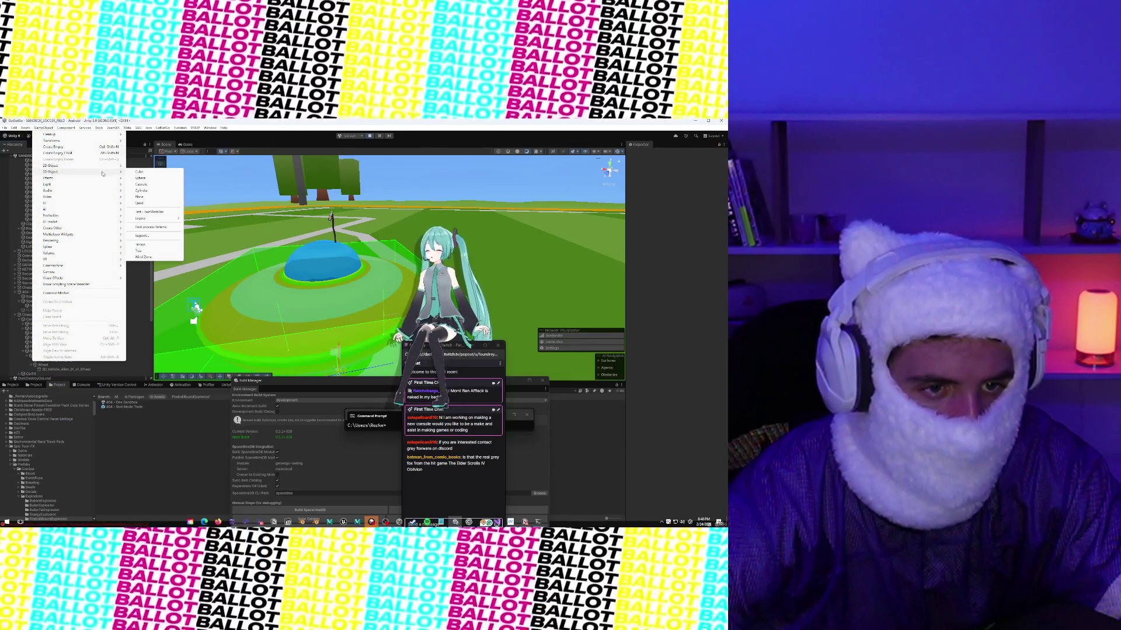
left_click(133, 179)
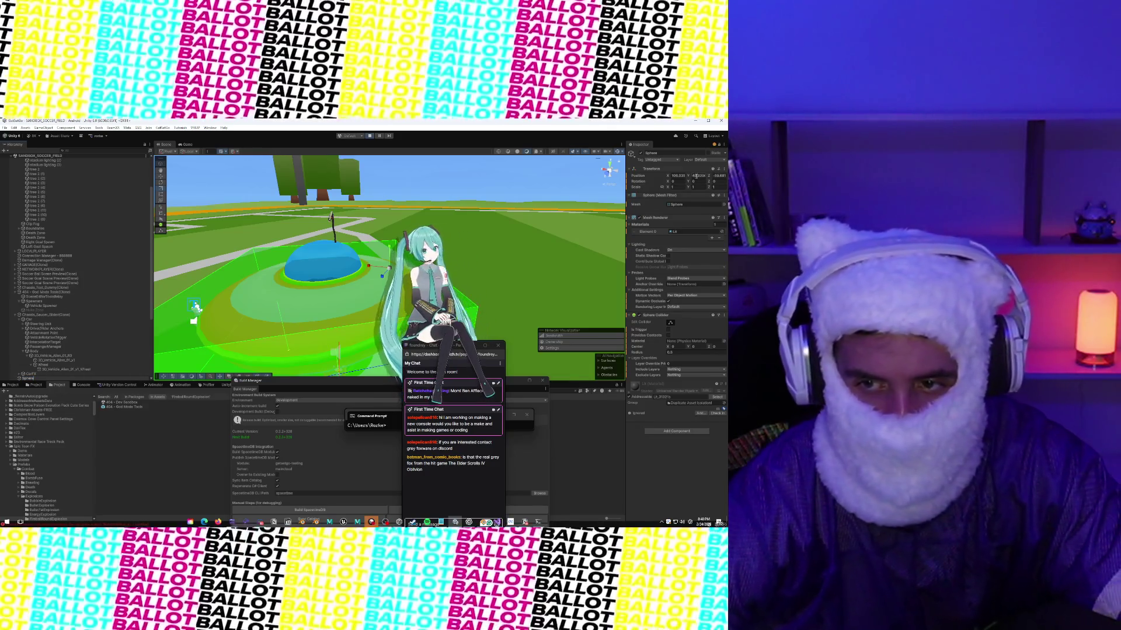
left_click(680, 176)
type("0")
left_click(701, 175)
type("0")
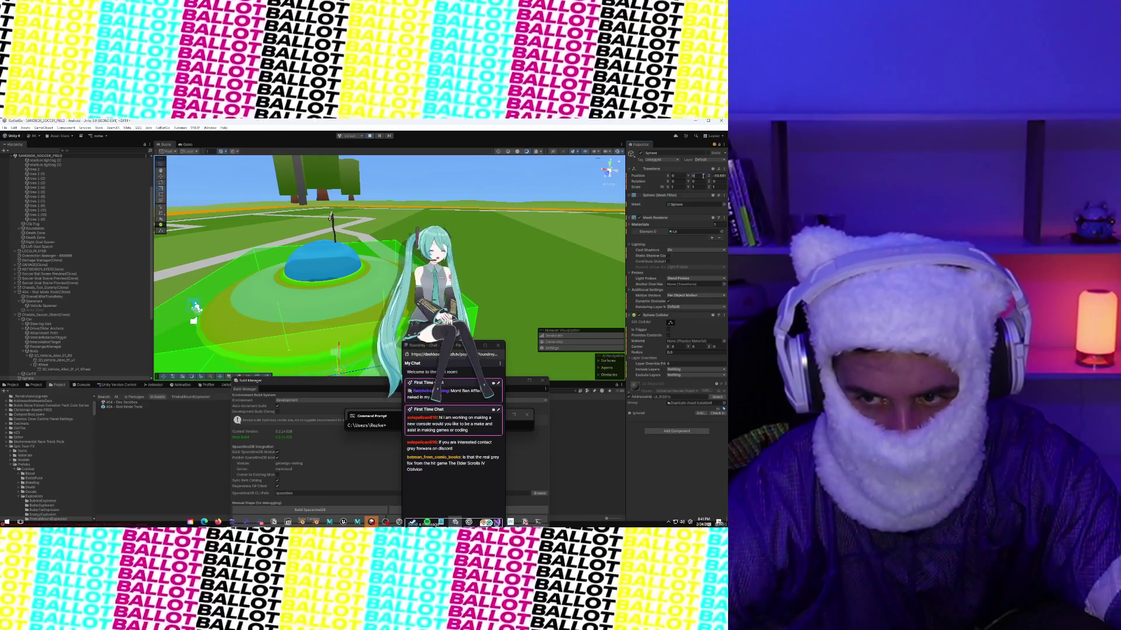
type("f")
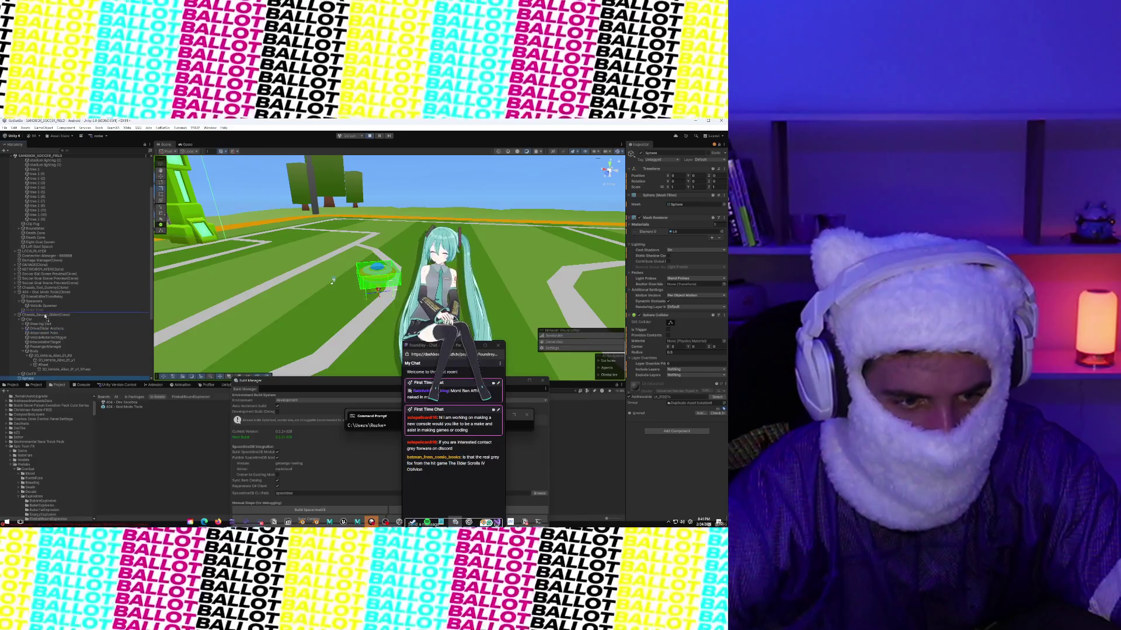
left_click(678, 175)
Step: Set the trial sphere's X, Y and Z position to 0 and frame it in view
left_click(702, 175)
type("0")
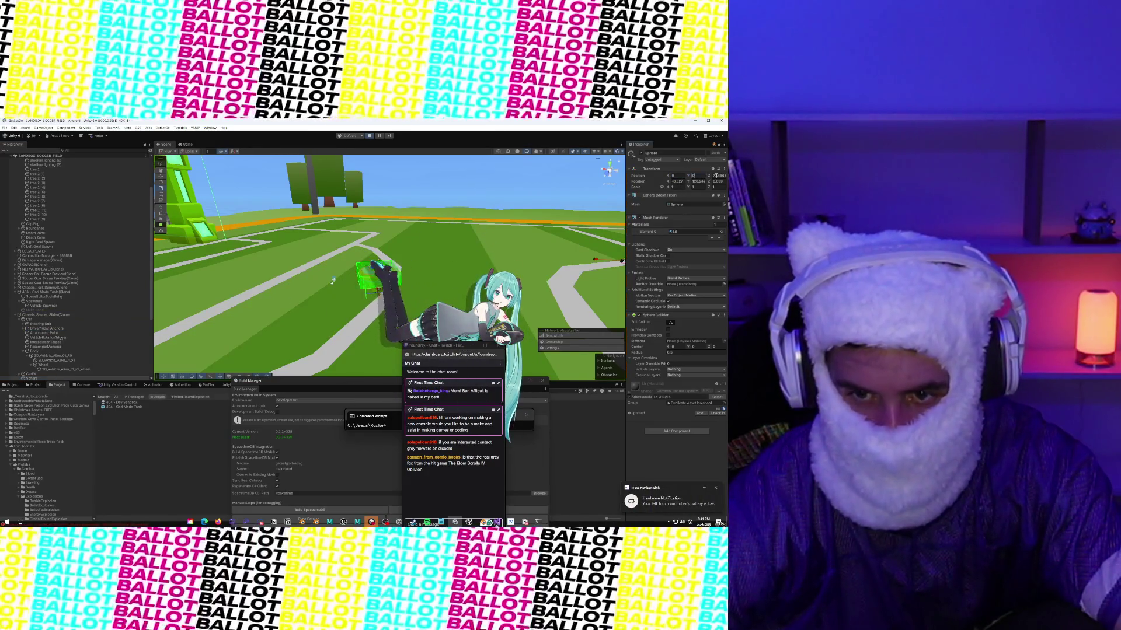
key("Return")
key("f")
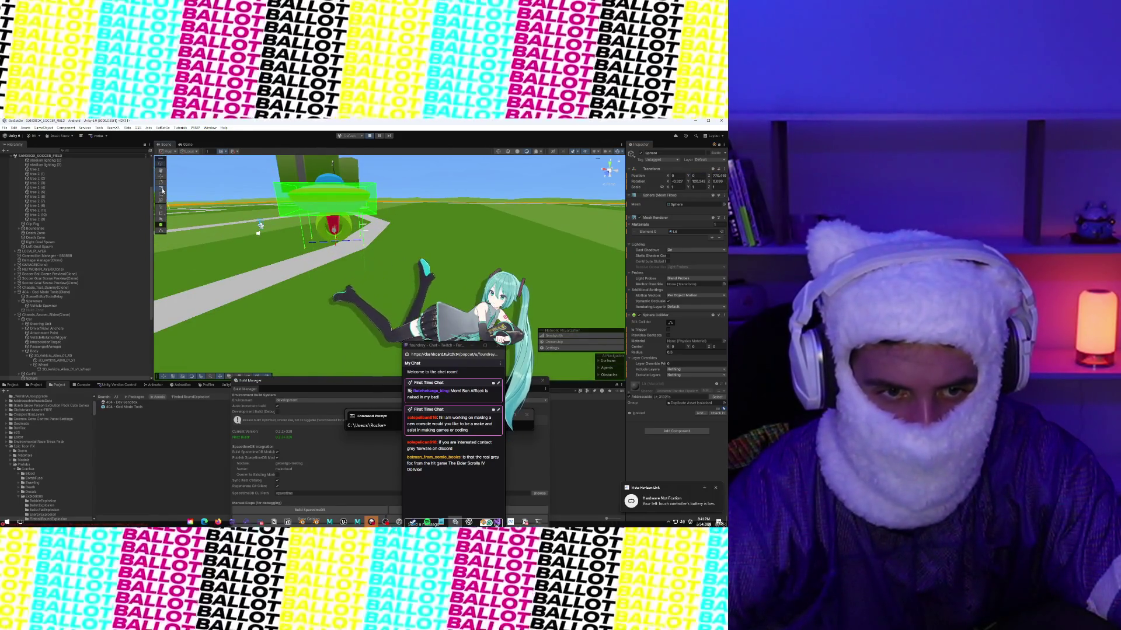
scroll(299, 202, "down", 3)
scroll(300, 202, "up", 4)
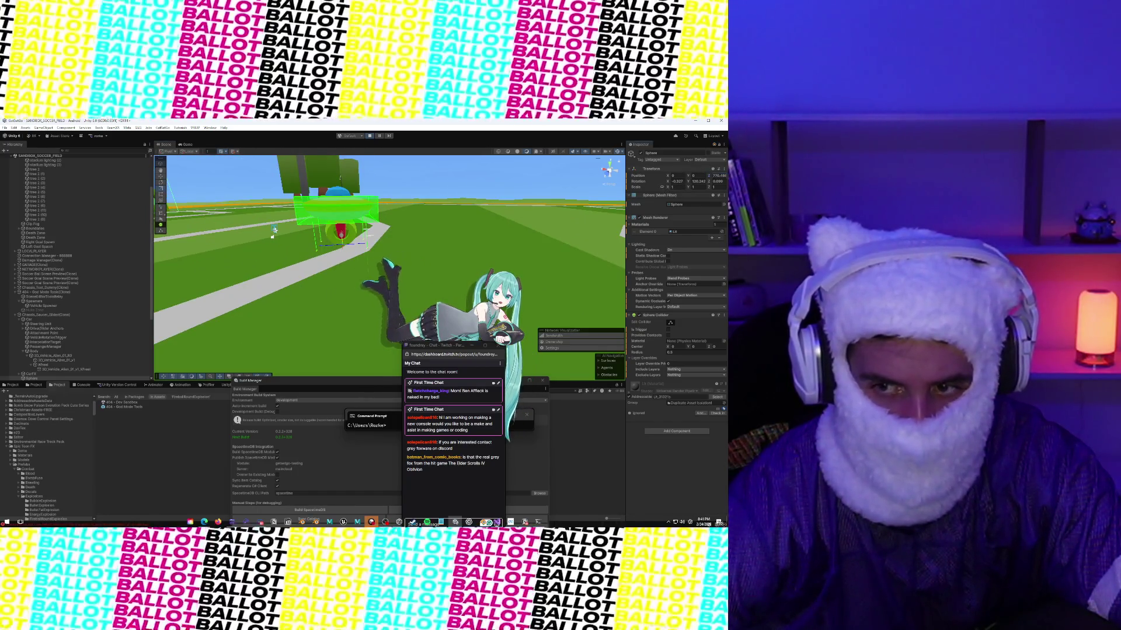
left_click(719, 175)
type("0")
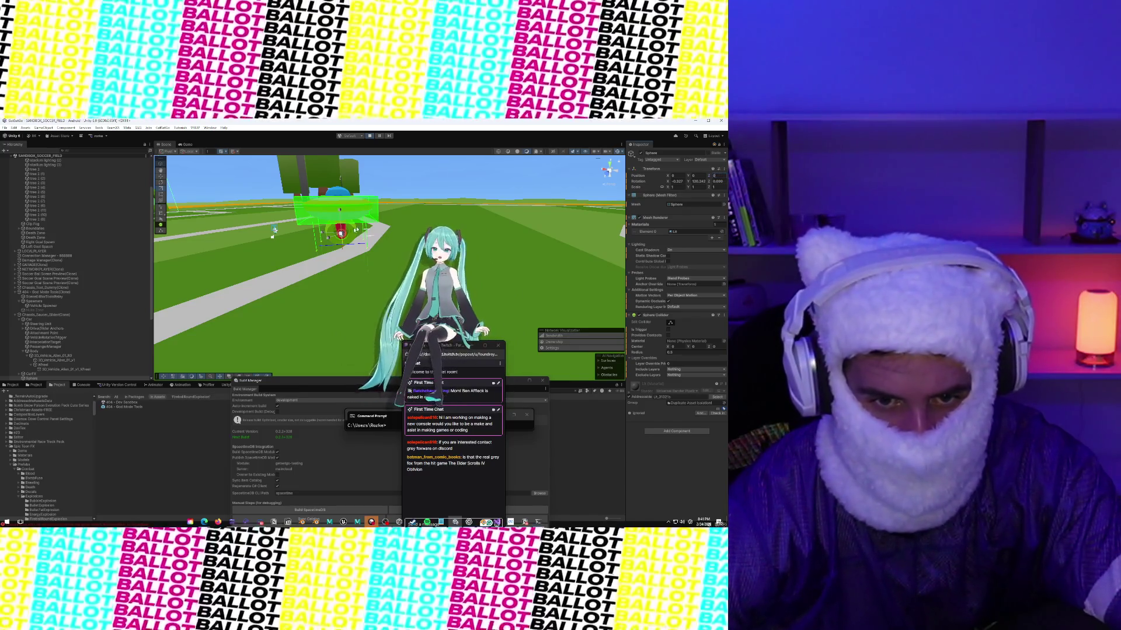
Step: Enlarge the sphere to about 5, raise it slightly, then shrink it to about 2.8
mouse_move(340, 233)
left_mouse_down()
mouse_move(473, 231)
mouse_move(409, 221)
left_mouse_up()
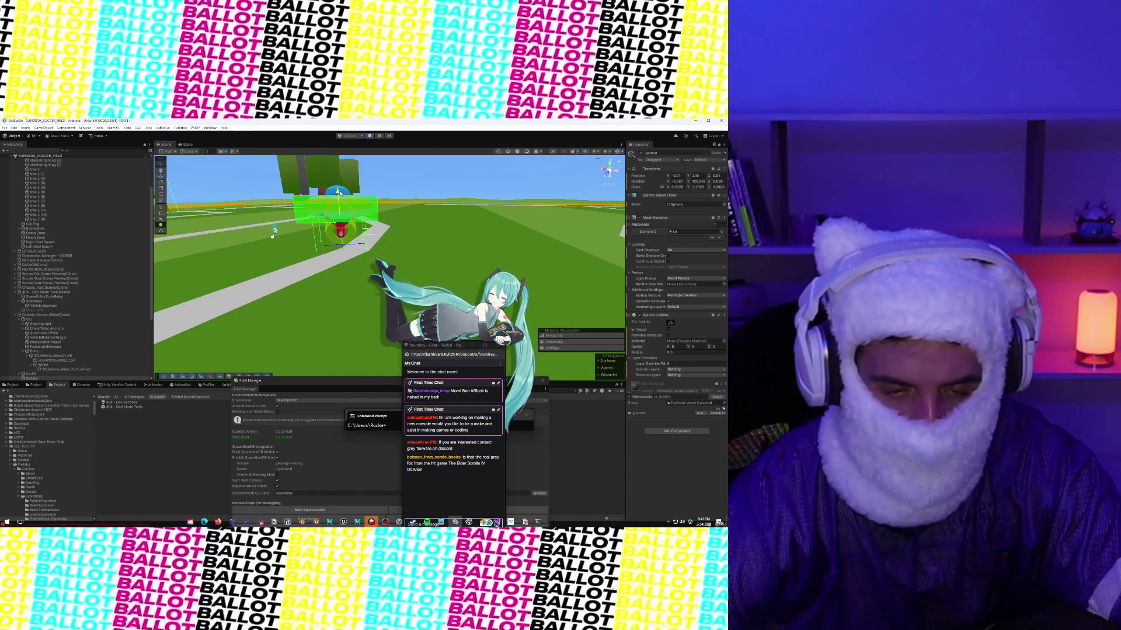
left_click_drag(340, 192, 341, 190)
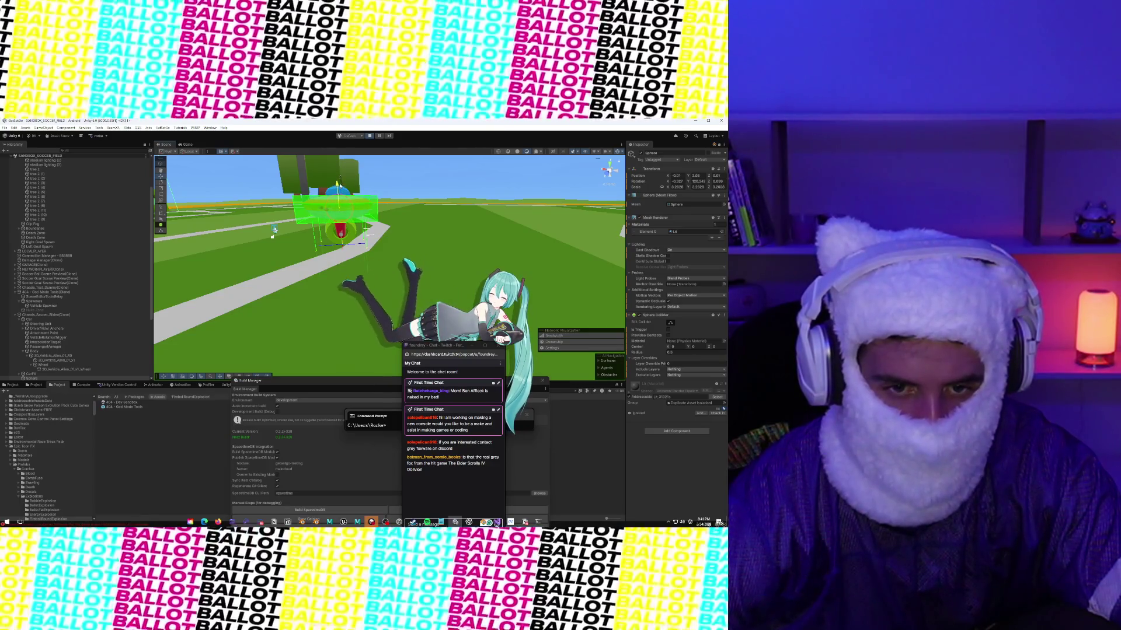
key("f")
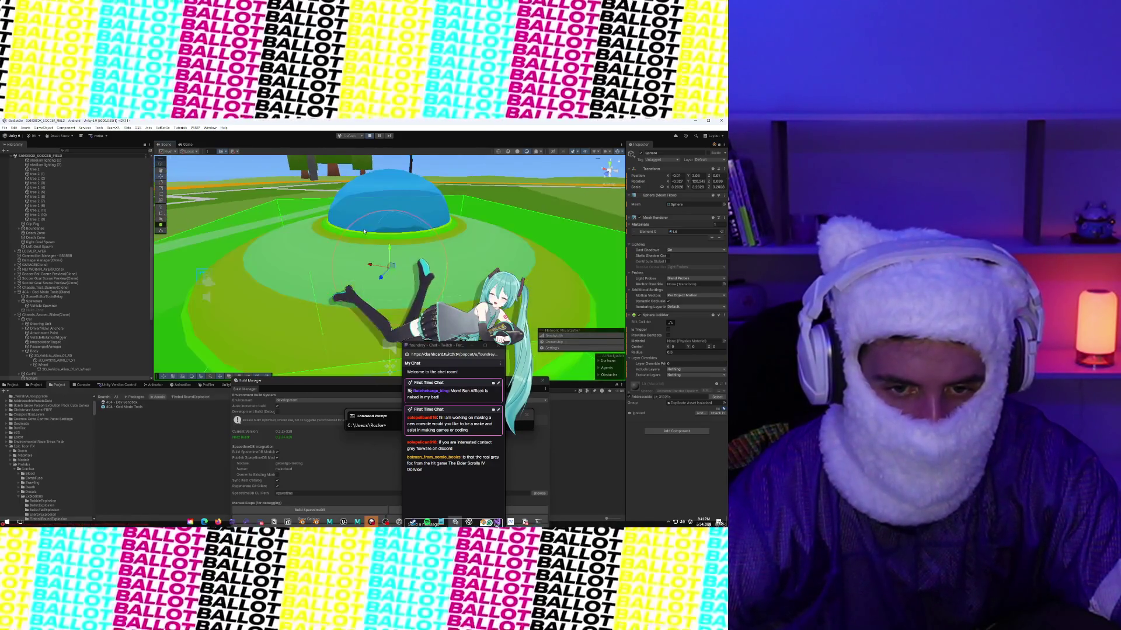
scroll(361, 230, "down", 4)
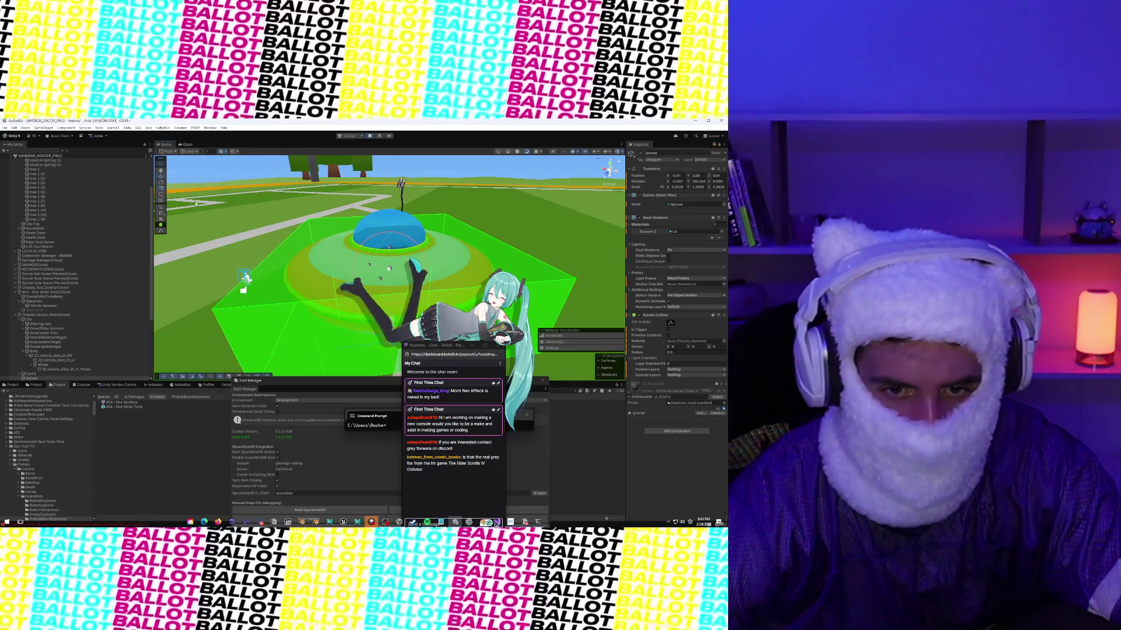
left_click(694, 181)
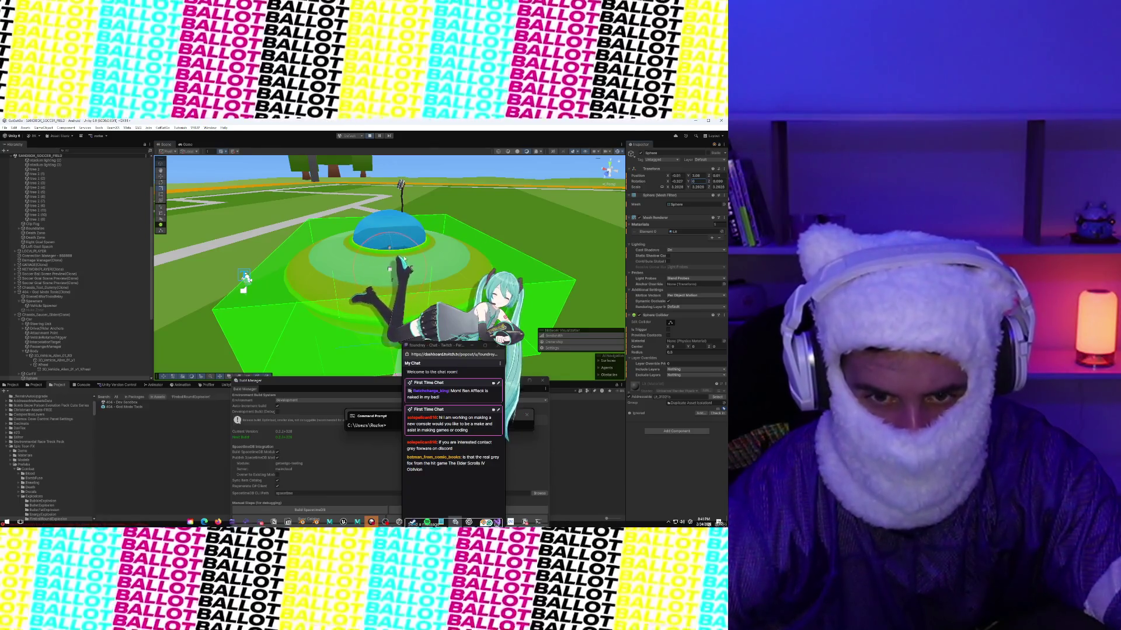
left_click_drag(390, 268, 390, 255)
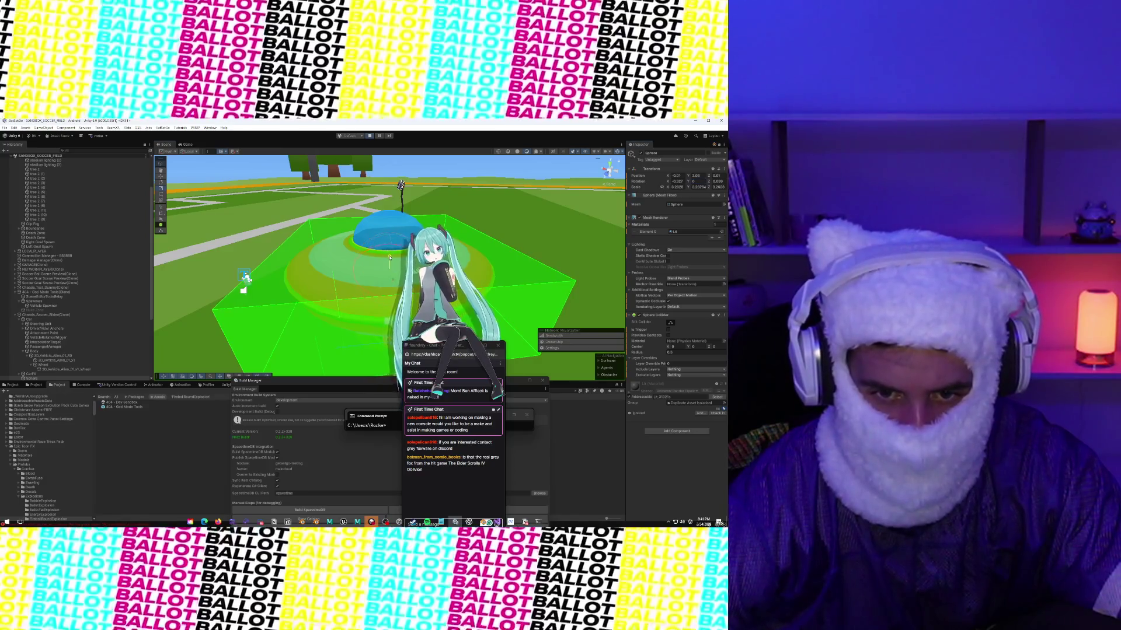
mouse_move(397, 265)
left_mouse_down()
mouse_move(314, 241)
mouse_move(381, 252)
left_mouse_up()
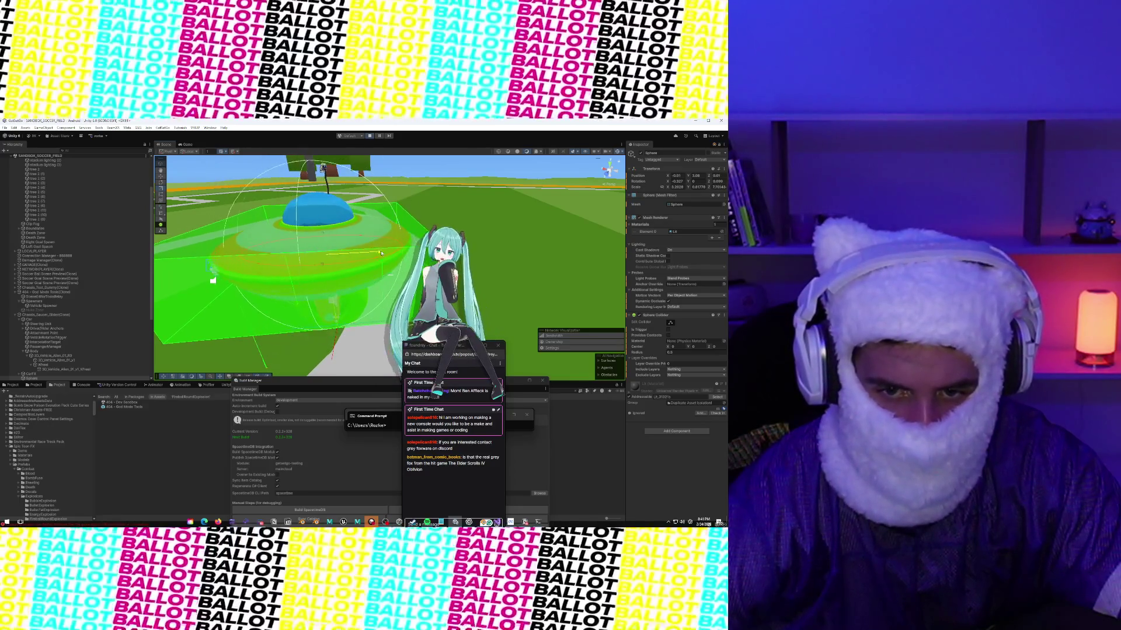
key("ctrl+z")
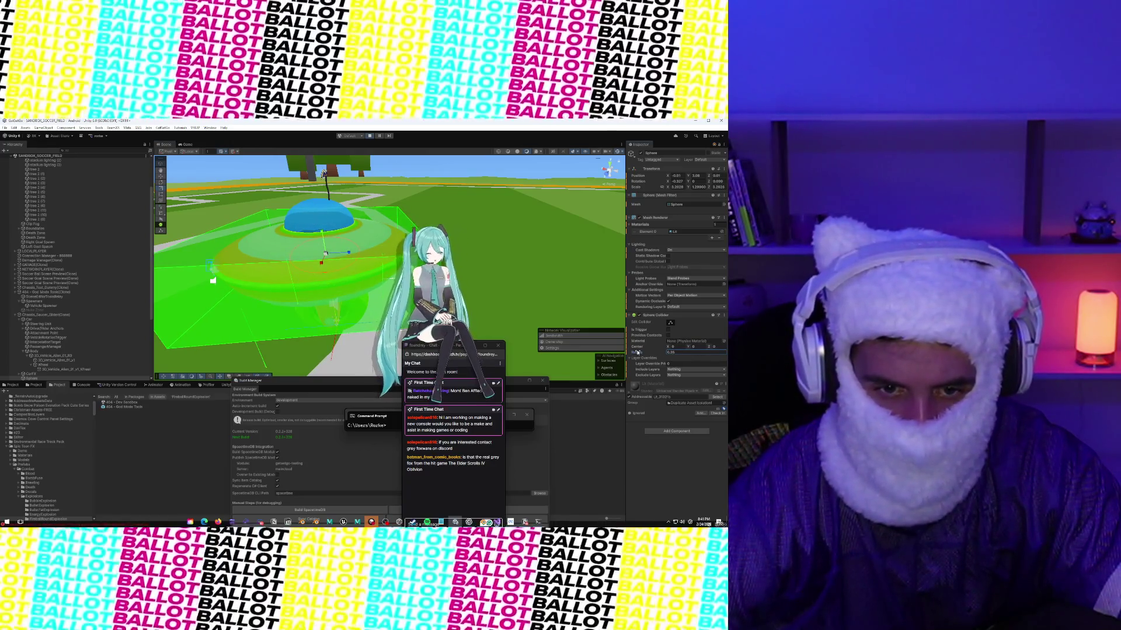
Step: Stretch the sphere taller along Y against the saucer, then delete the trial sphere
mouse_move(526, 280)
left_mouse_down()
mouse_move(315, 162)
mouse_move(320, 185)
left_mouse_up()
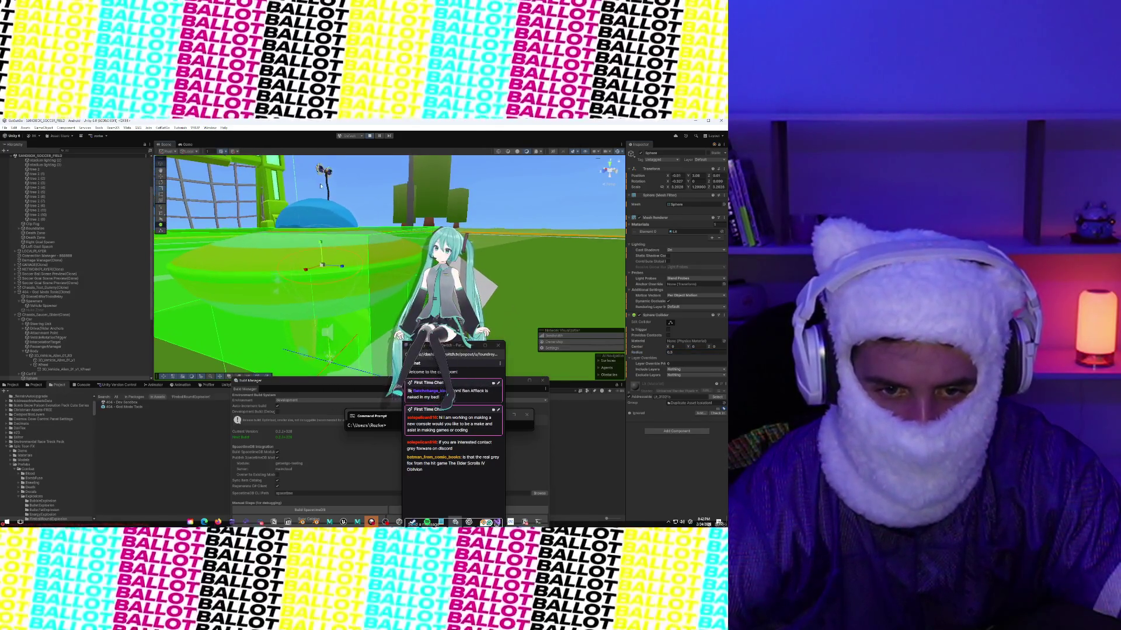
left_click_drag(338, 264, 290, 222)
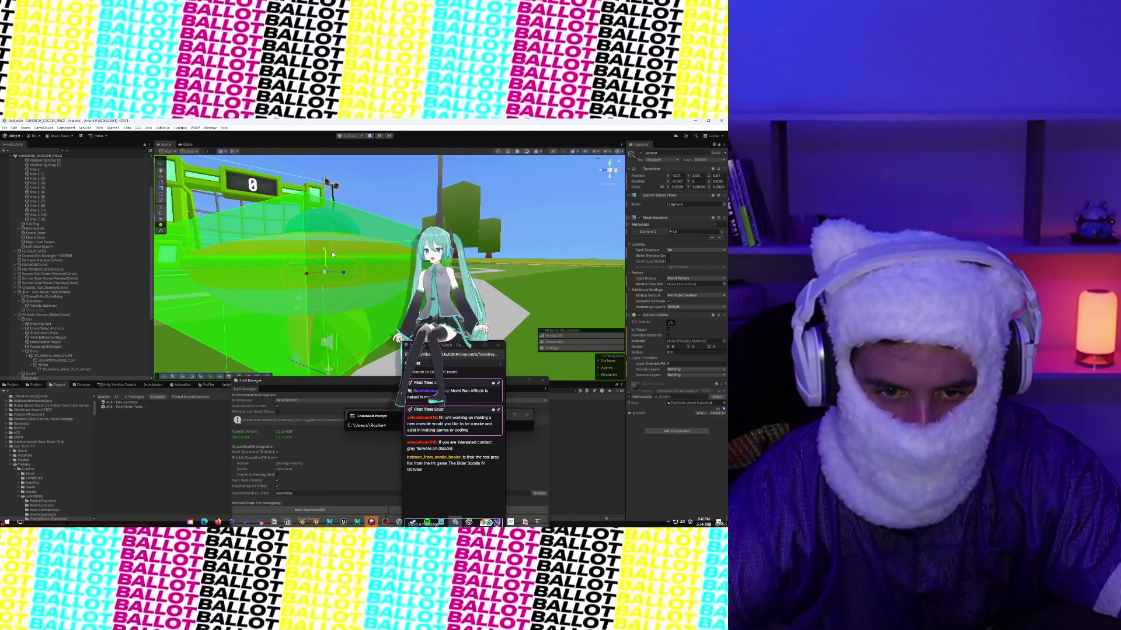
mouse_move(326, 227)
left_mouse_down()
mouse_move(244, 334)
mouse_move(319, 257)
mouse_move(394, 290)
mouse_move(336, 242)
left_mouse_up()
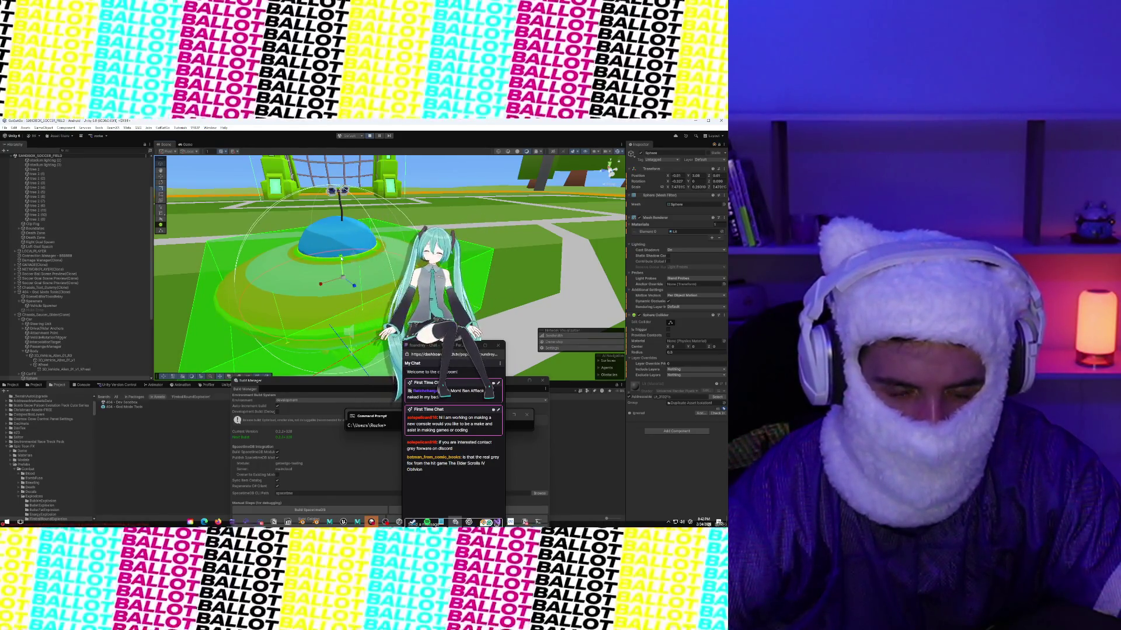
left_click_drag(342, 269, 295, 247)
right_click(327, 289)
left_click(350, 337)
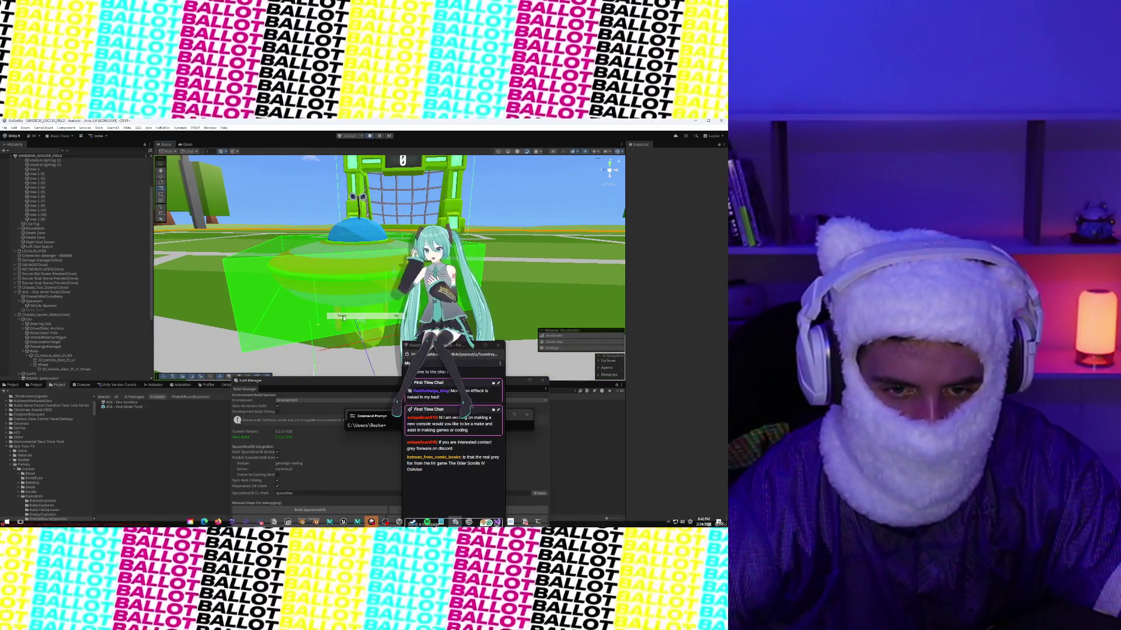
Step: Search the project assets for 'torus' and pick the Floor Torus result
left_click(559, 391)
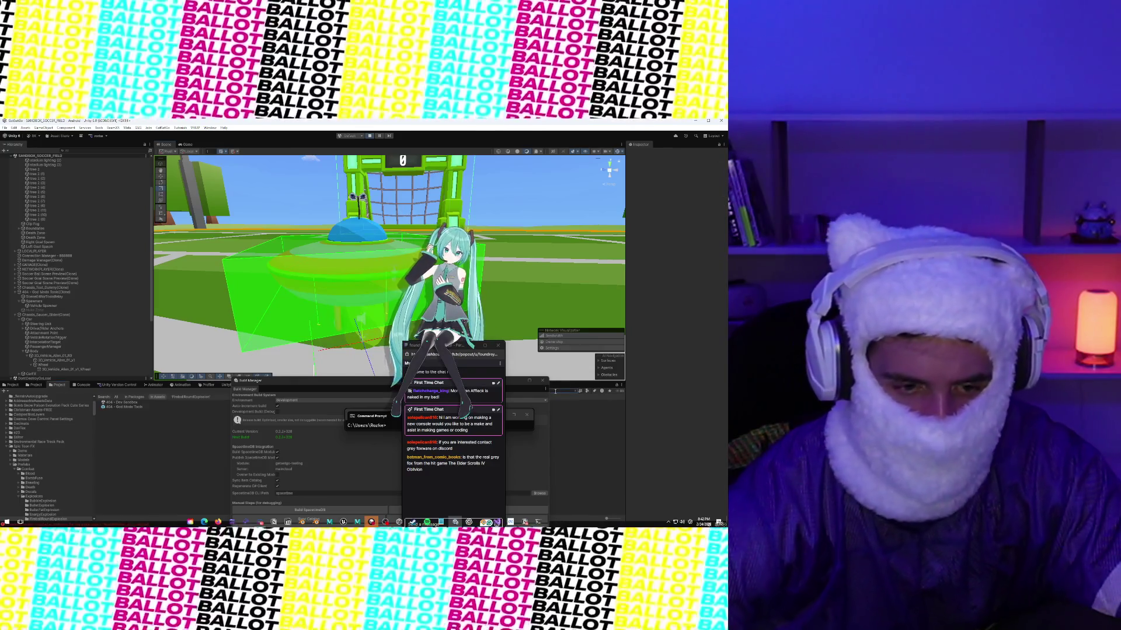
type("torus")
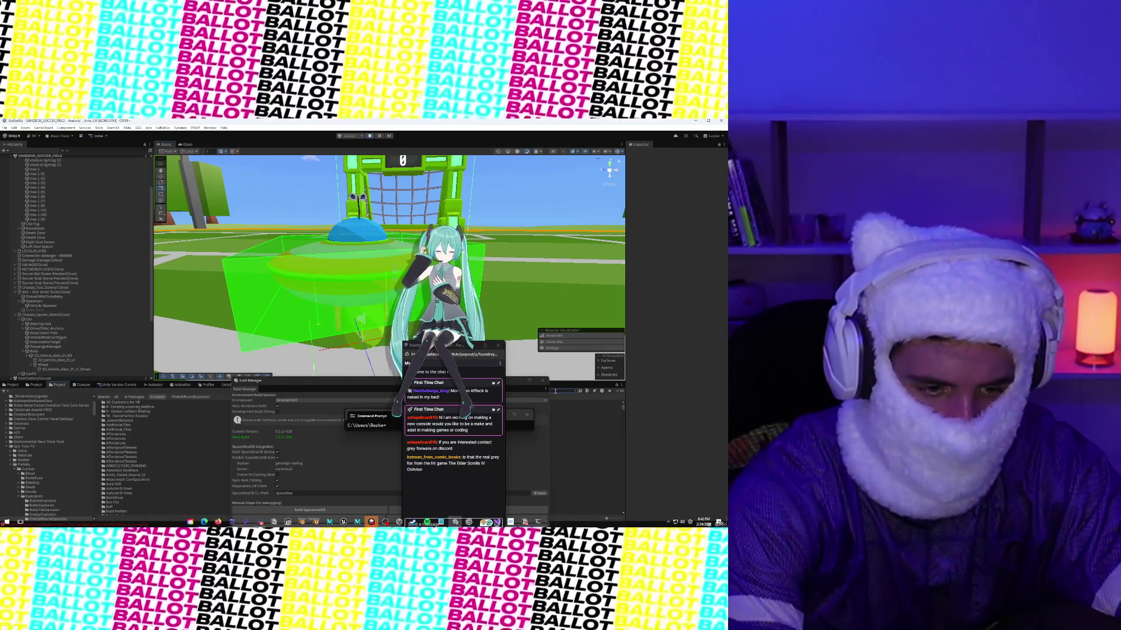
left_click(125, 403)
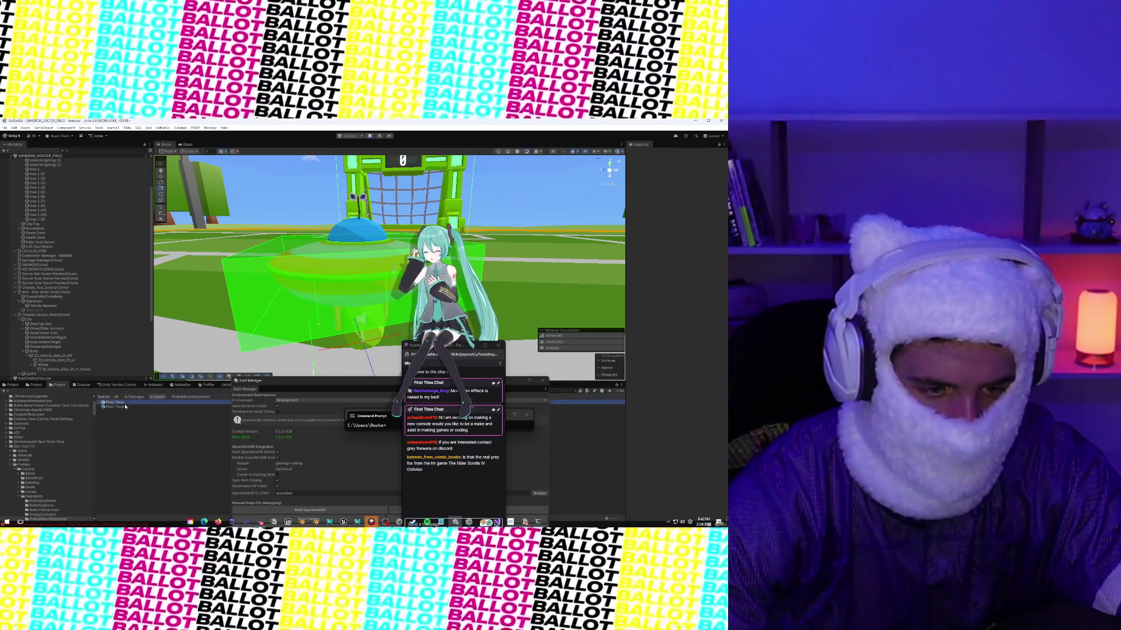
Step: Place Floor Torus under Chassis_Saucer_Slider(Clone) and set its Scale X to 1
left_click(125, 408)
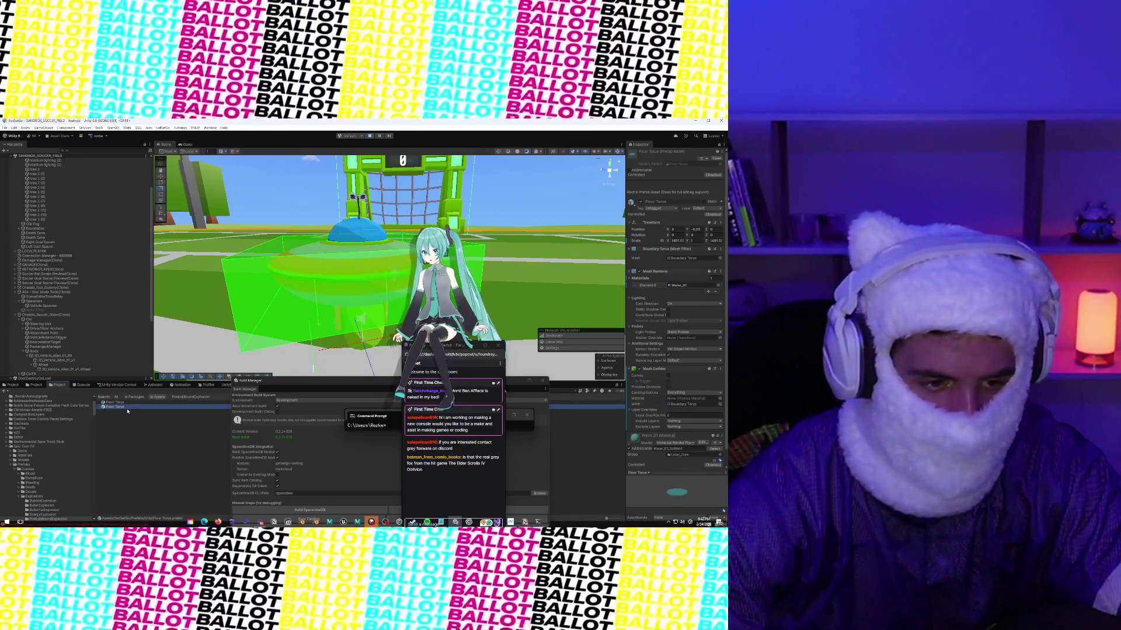
mouse_move(126, 411)
left_mouse_down()
mouse_move(73, 334)
mouse_move(34, 318)
left_mouse_up()
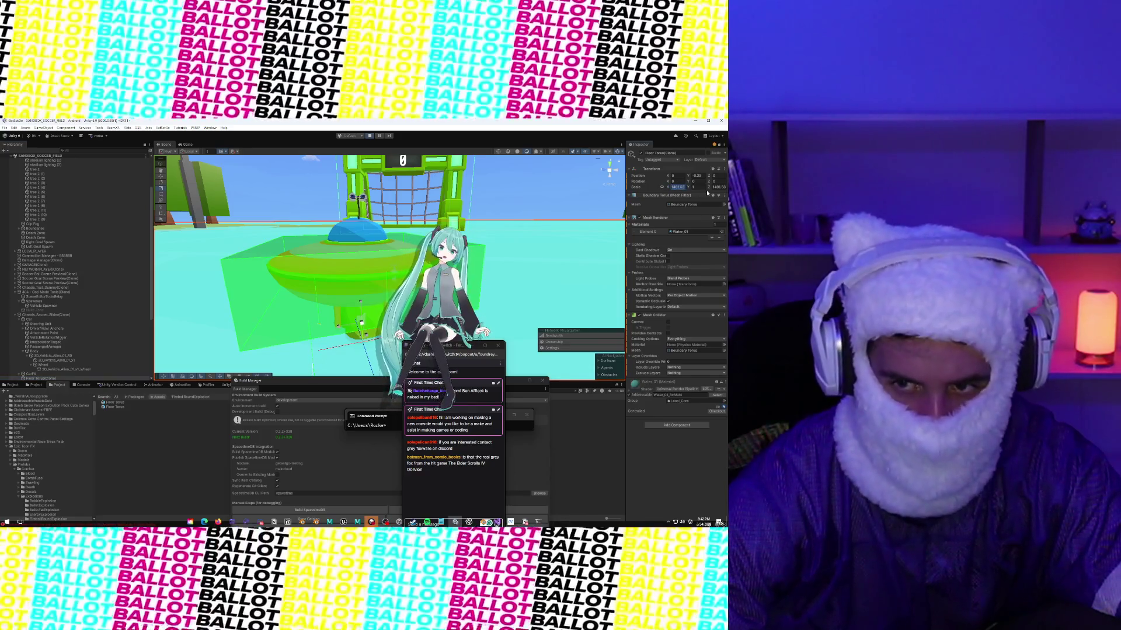
type("1")
key("Return")
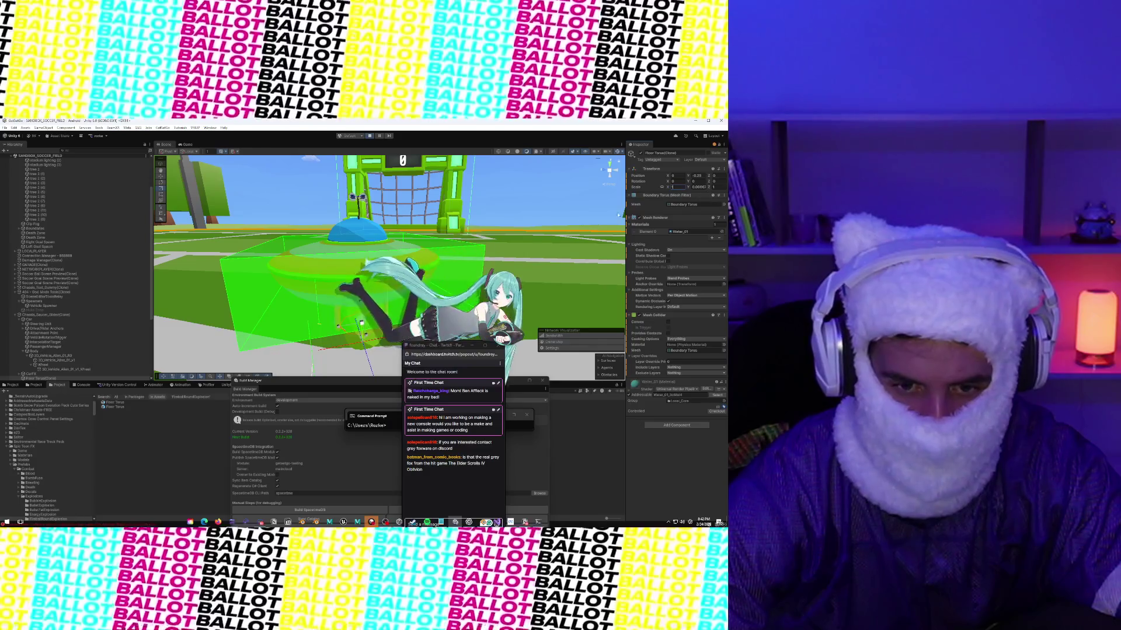
Step: Scale the torus up to about 3.28 so it rings the saucer
key("w")
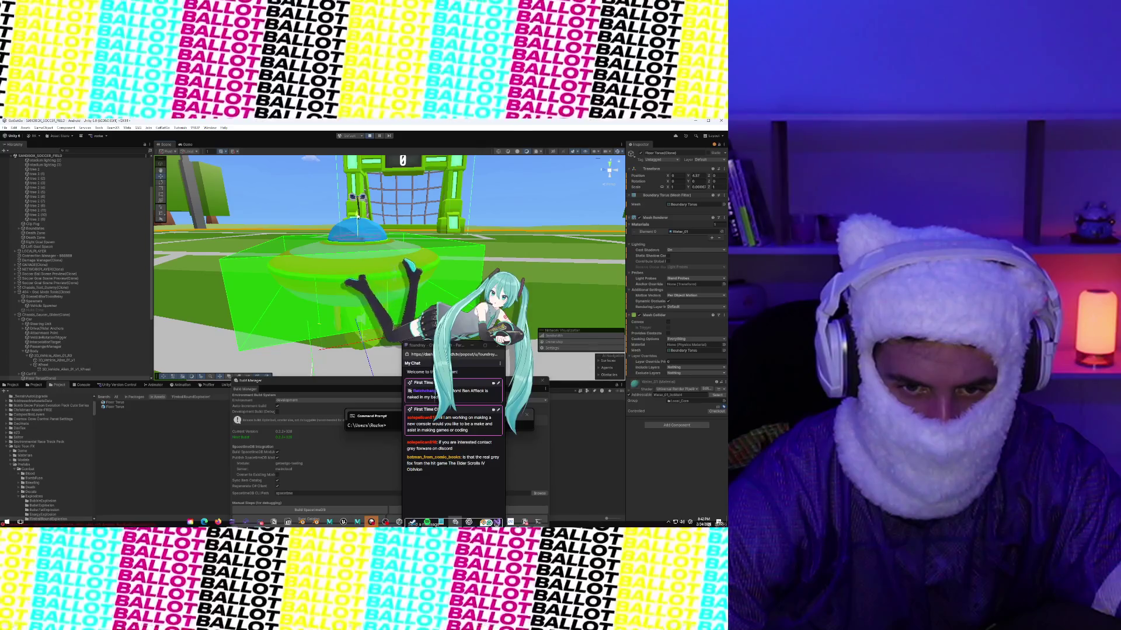
scroll(357, 219, "down", 3)
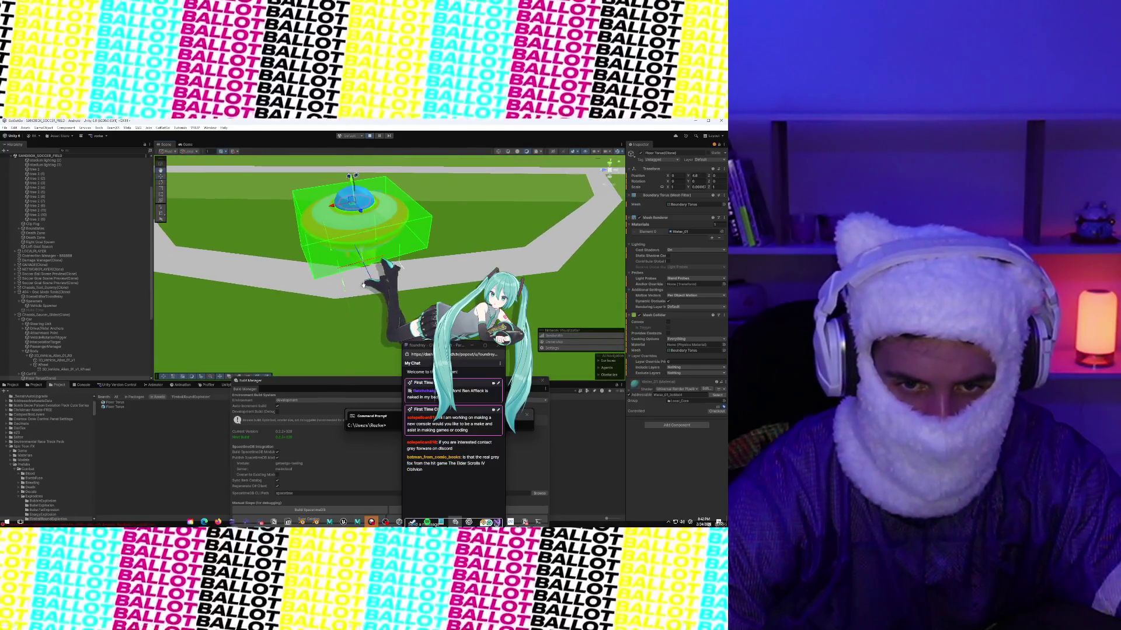
mouse_move(353, 197)
left_mouse_down()
mouse_move(347, 167)
mouse_move(348, 190)
mouse_move(269, 139)
left_mouse_up()
key("w")
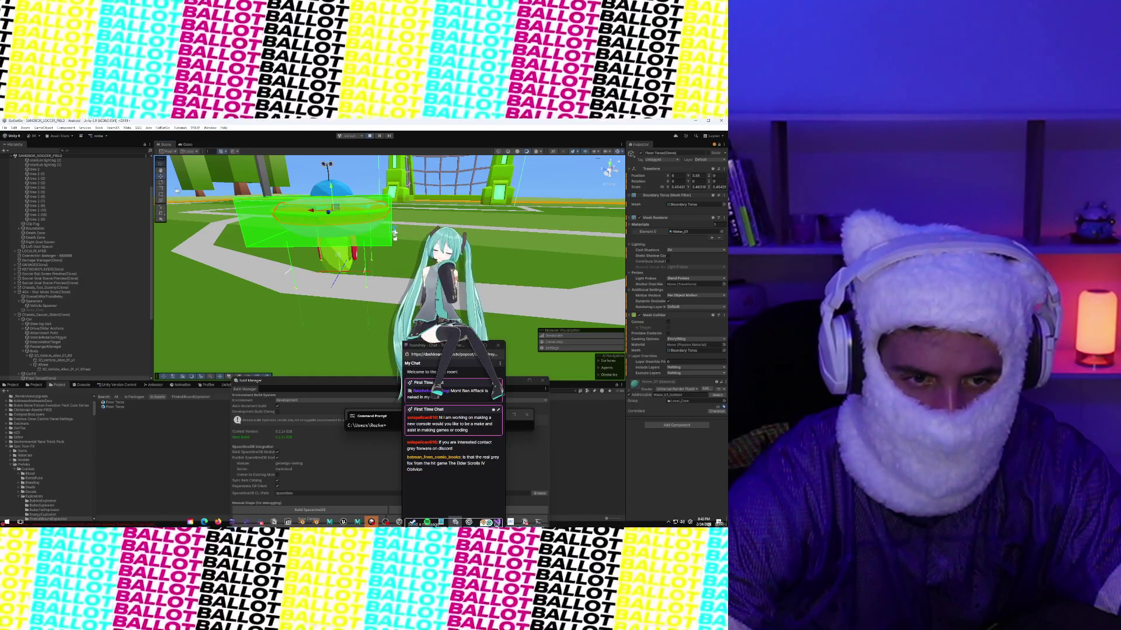
Step: Raise the torus Scale Y to about 6.9 and check it from lower and side angles
mouse_move(331, 185)
left_mouse_down()
mouse_move(328, 176)
mouse_move(260, 298)
left_mouse_up()
left_click_drag(313, 217, 314, 210)
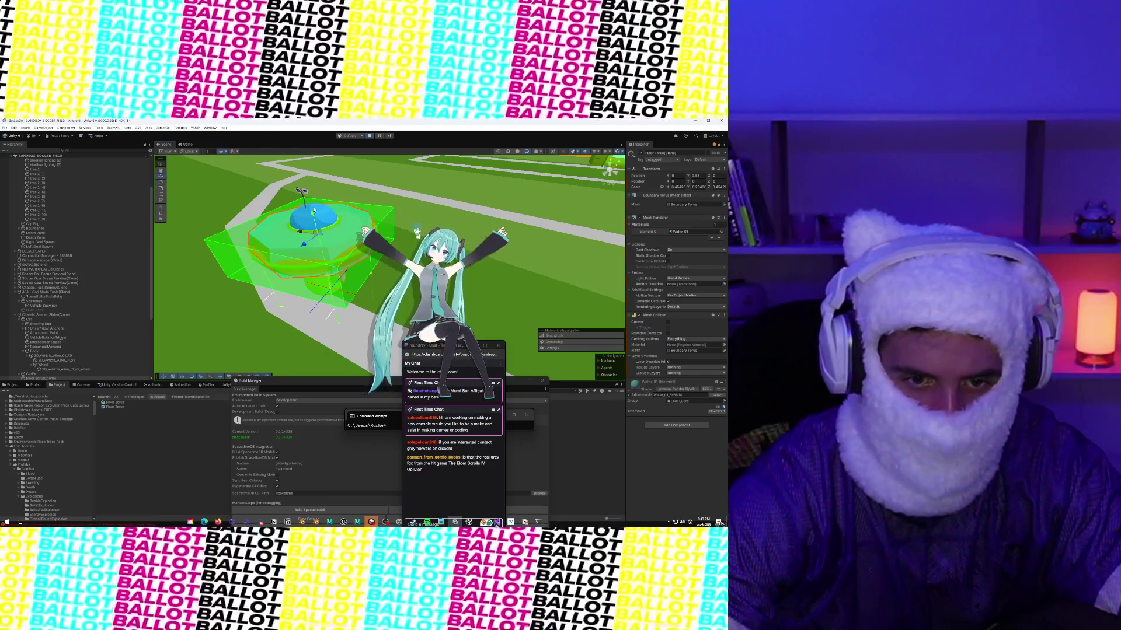
mouse_move(313, 214)
left_mouse_down()
mouse_move(248, 150)
mouse_move(406, 235)
left_mouse_up()
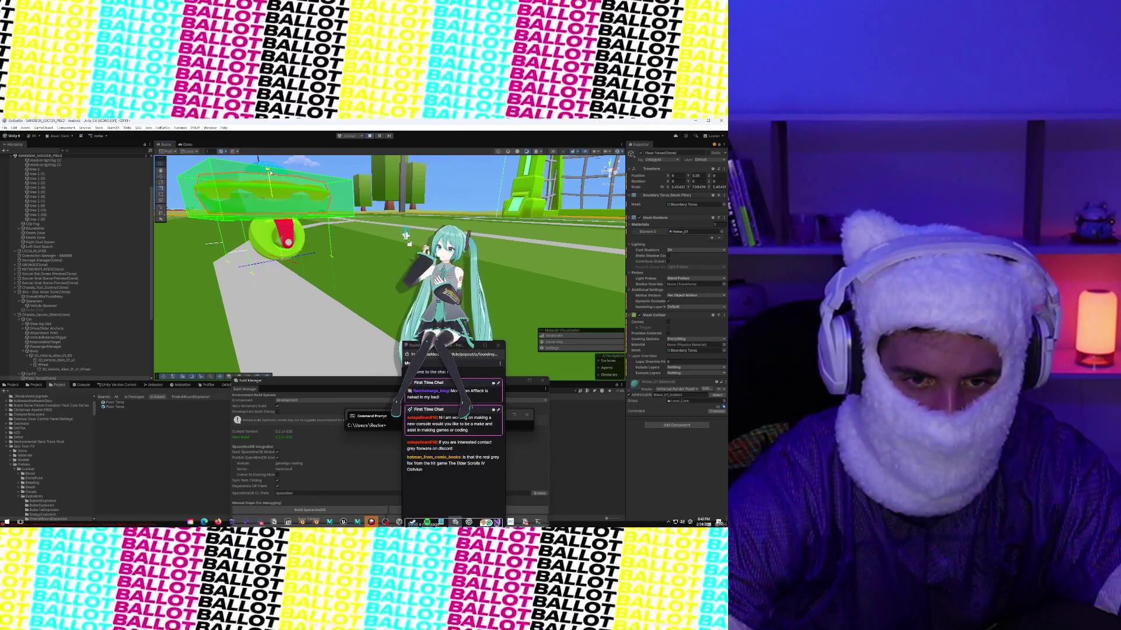
left_click_drag(292, 203, 277, 241)
left_click_drag(282, 302, 291, 251)
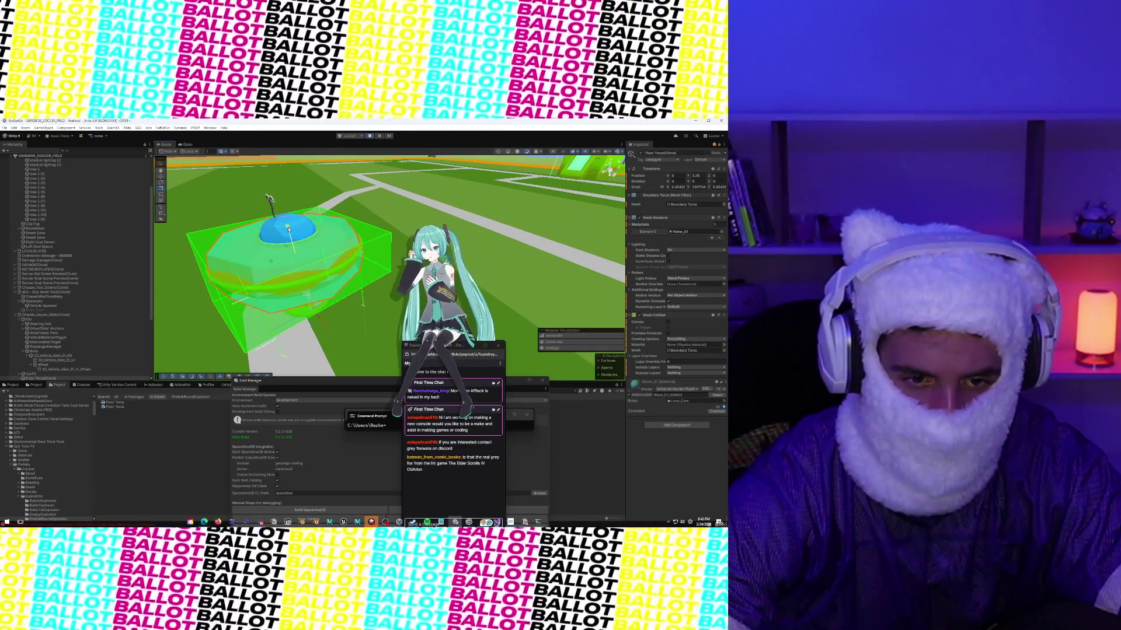
left_click_drag(288, 229, 258, 245)
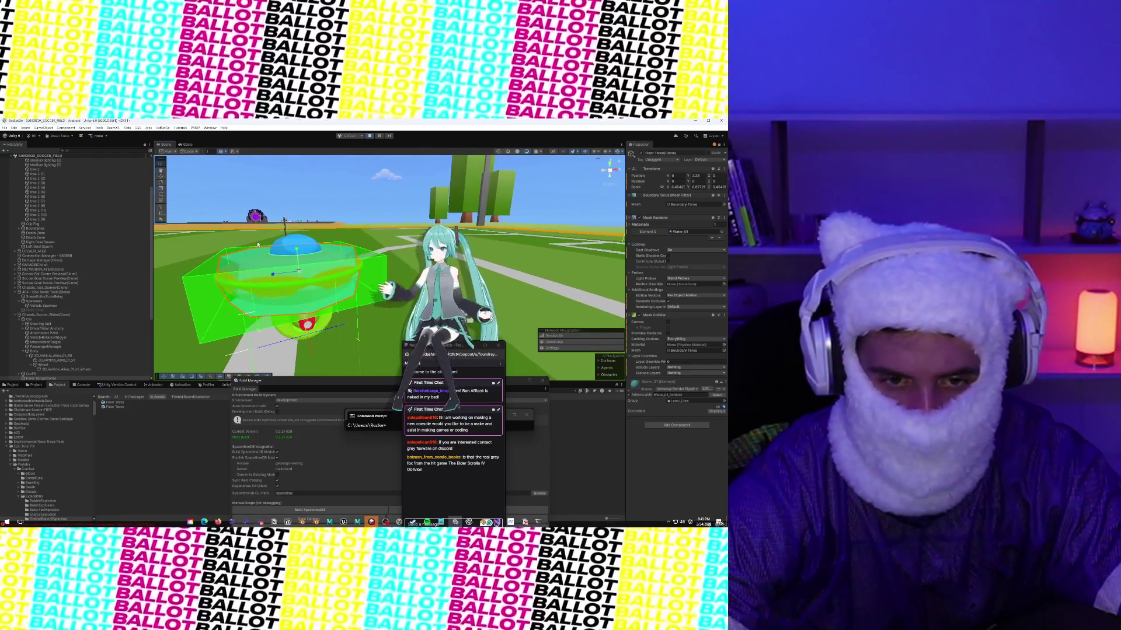
Step: Make the Floor Torus mesh collider convex and frame the alien vehicle in view
left_click(669, 323)
mouse_move(336, 225)
left_mouse_down()
mouse_move(354, 230)
mouse_move(327, 246)
left_mouse_up()
left_click(318, 252)
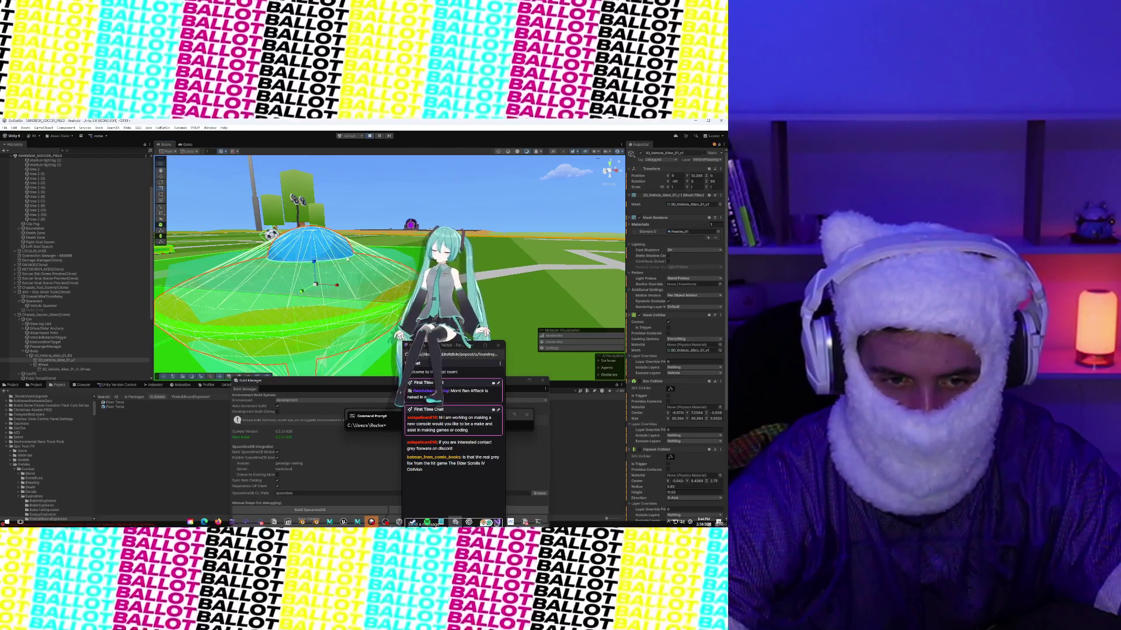
scroll(333, 274, "down", 5)
left_click(318, 290)
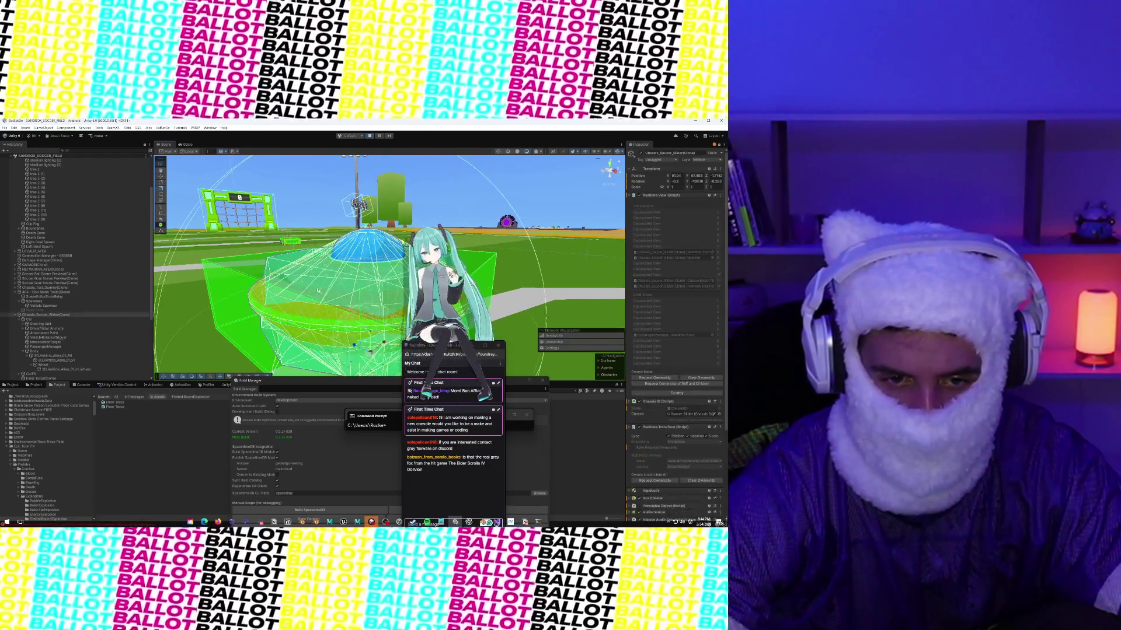
scroll(320, 291, "up", 3)
left_click(322, 292)
scroll(326, 292, "up", 3)
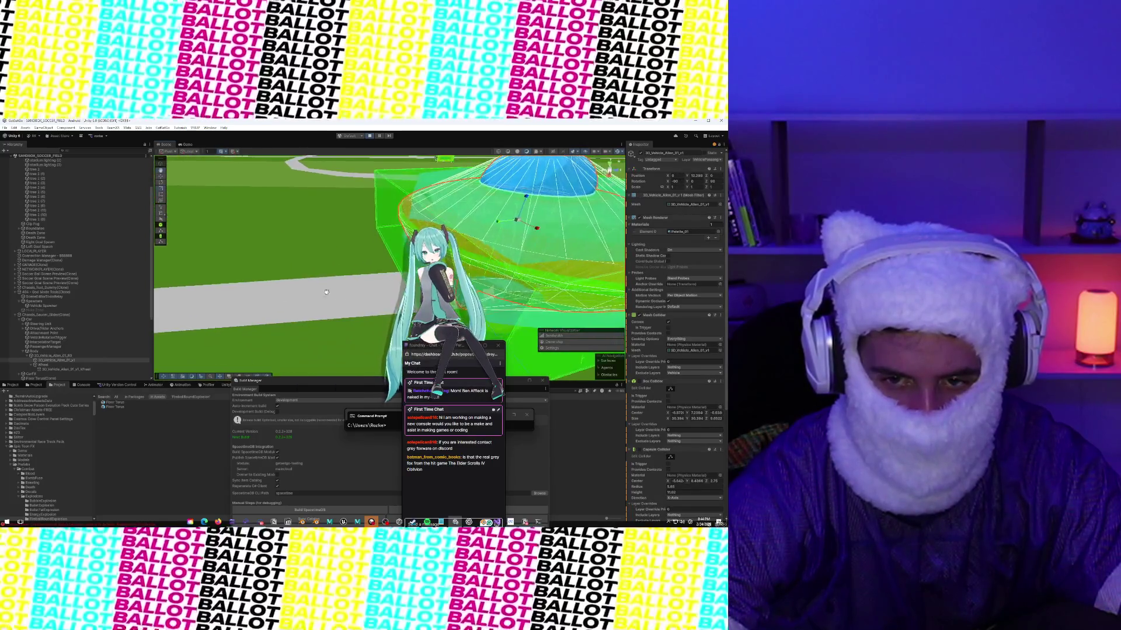
key("f")
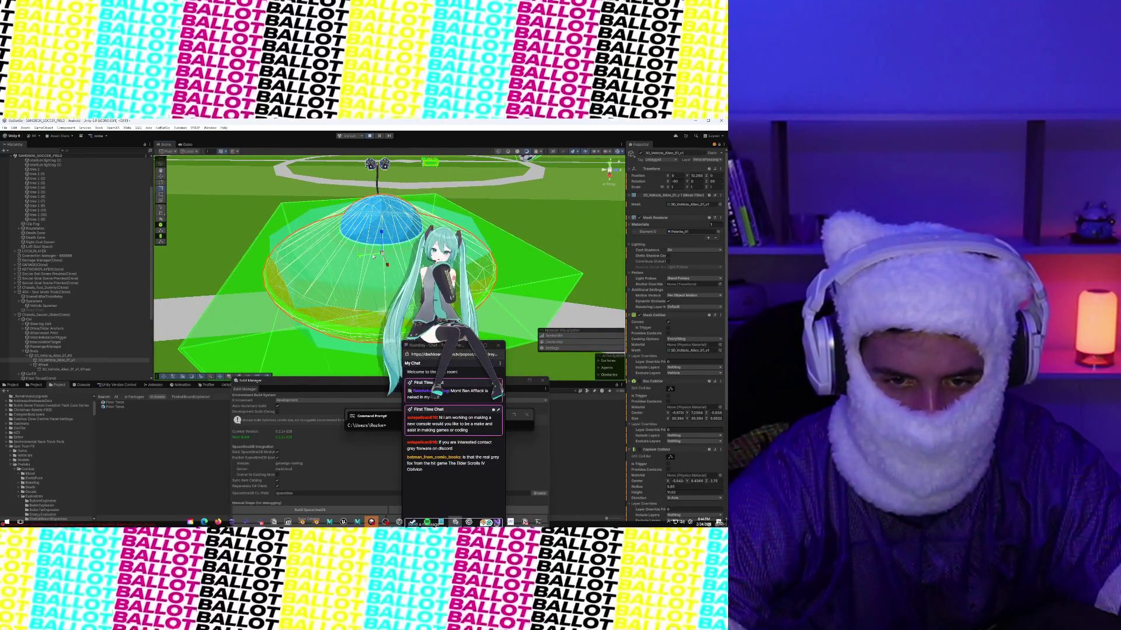
Step: Select Floor Torus(Clone) and widen its Scale X to about 3.83
left_click_drag(358, 255, 361, 257)
left_click(319, 255)
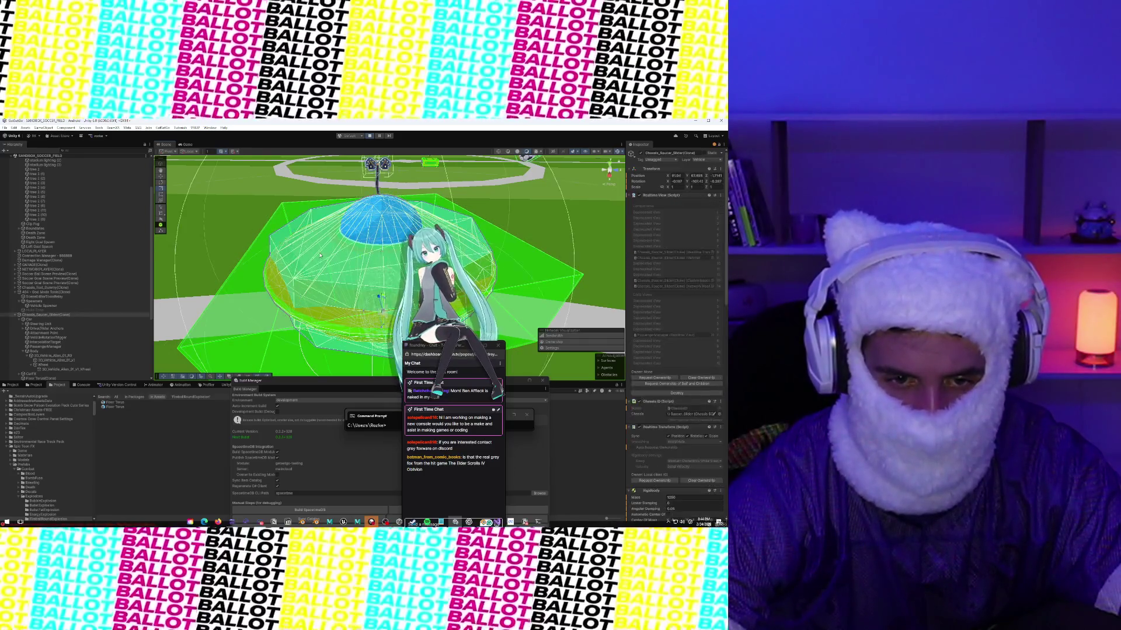
key("f")
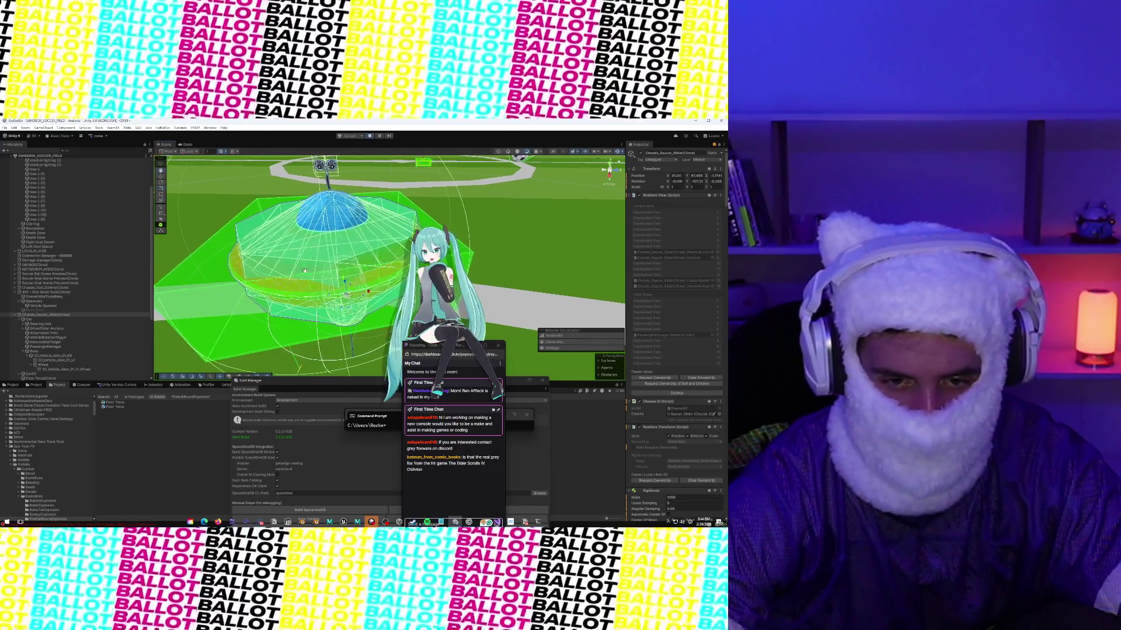
left_click(339, 246)
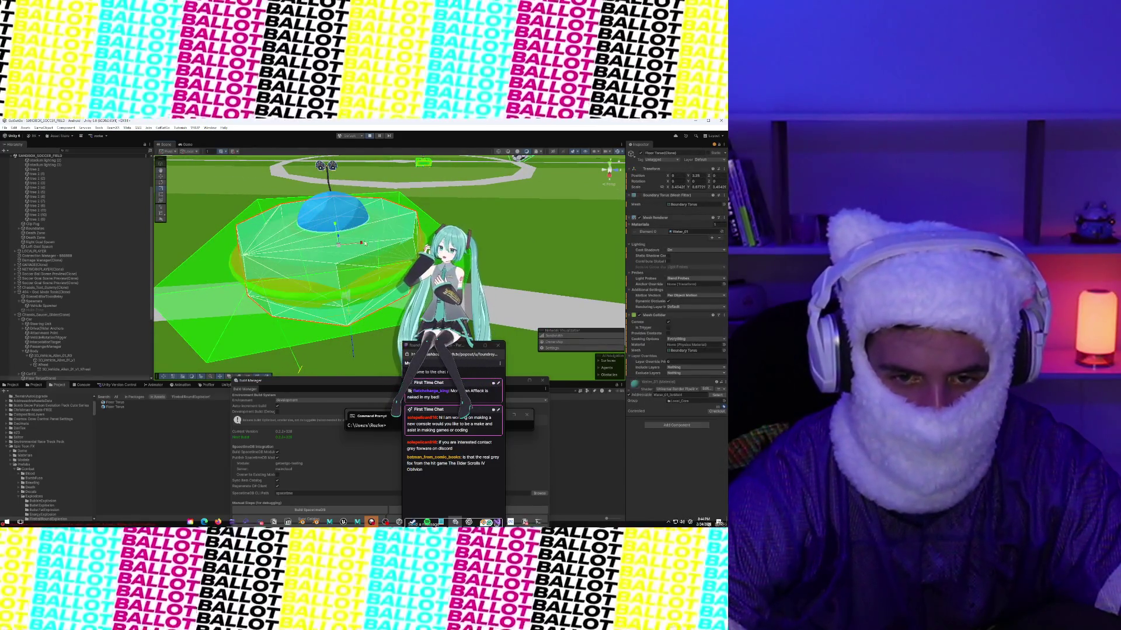
mouse_move(362, 244)
left_mouse_down()
mouse_move(339, 234)
mouse_move(259, 274)
left_mouse_up()
mouse_move(331, 283)
left_mouse_down()
mouse_move(257, 155)
mouse_move(271, 167)
mouse_move(202, 197)
mouse_move(266, 169)
mouse_move(359, 293)
mouse_move(398, 301)
left_mouse_up()
left_click(703, 160)
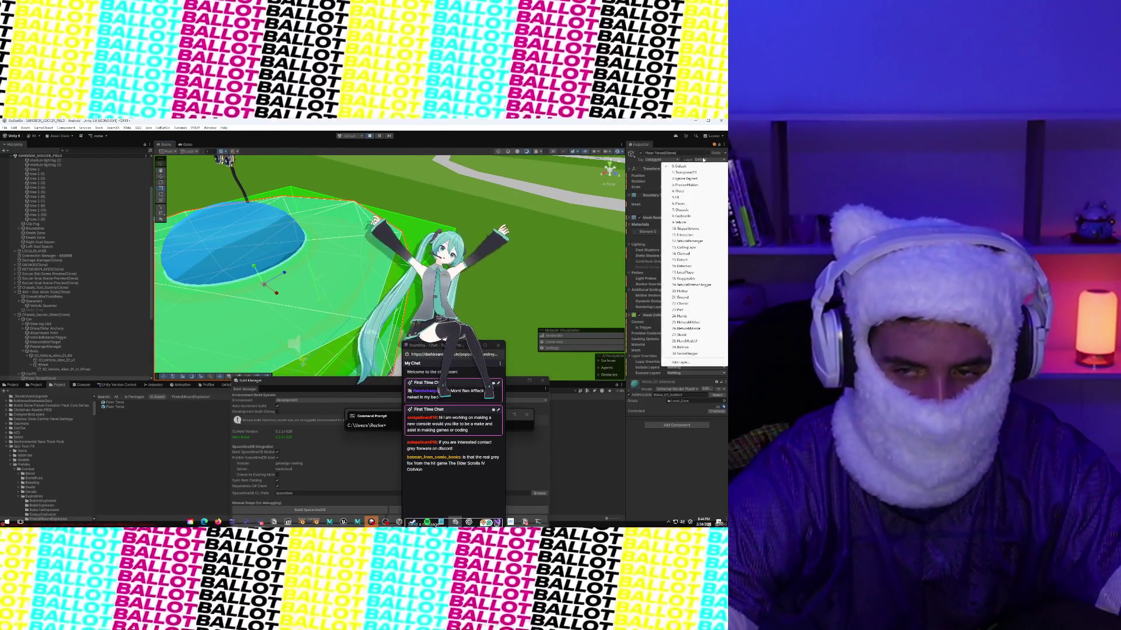
Step: Assign the Floor Torus to the VehiclePassenger layer and orbit to check the dome and torus
left_click(696, 243)
left_click_drag(274, 210, 286, 169)
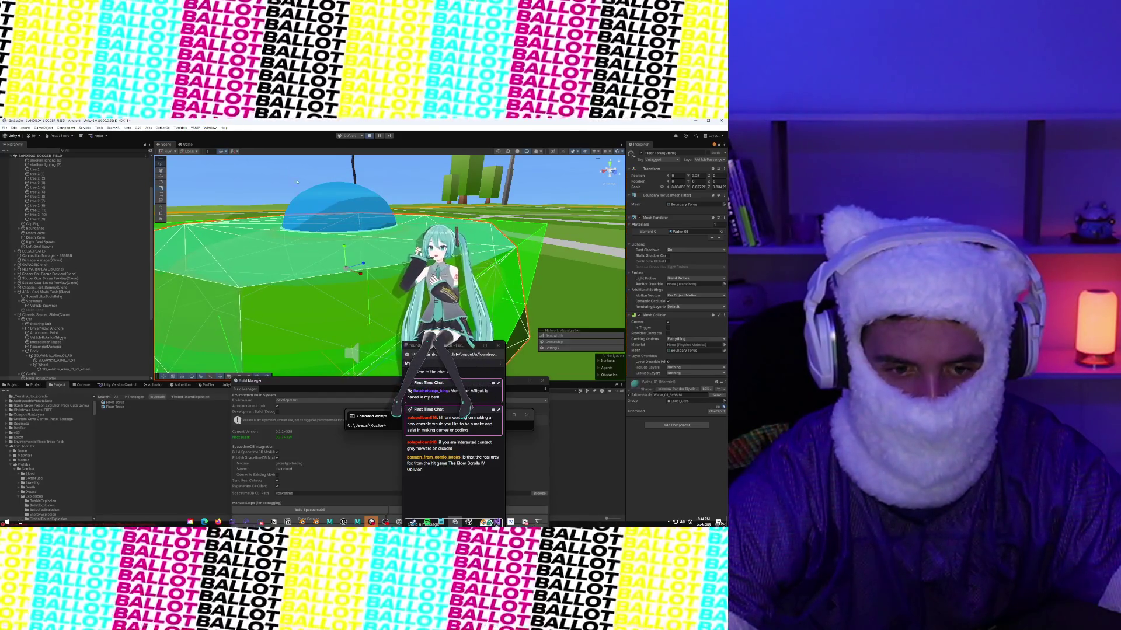
mouse_move(349, 229)
left_mouse_down()
mouse_move(277, 250)
mouse_move(255, 225)
left_mouse_up()
scroll(257, 230, "down", 5)
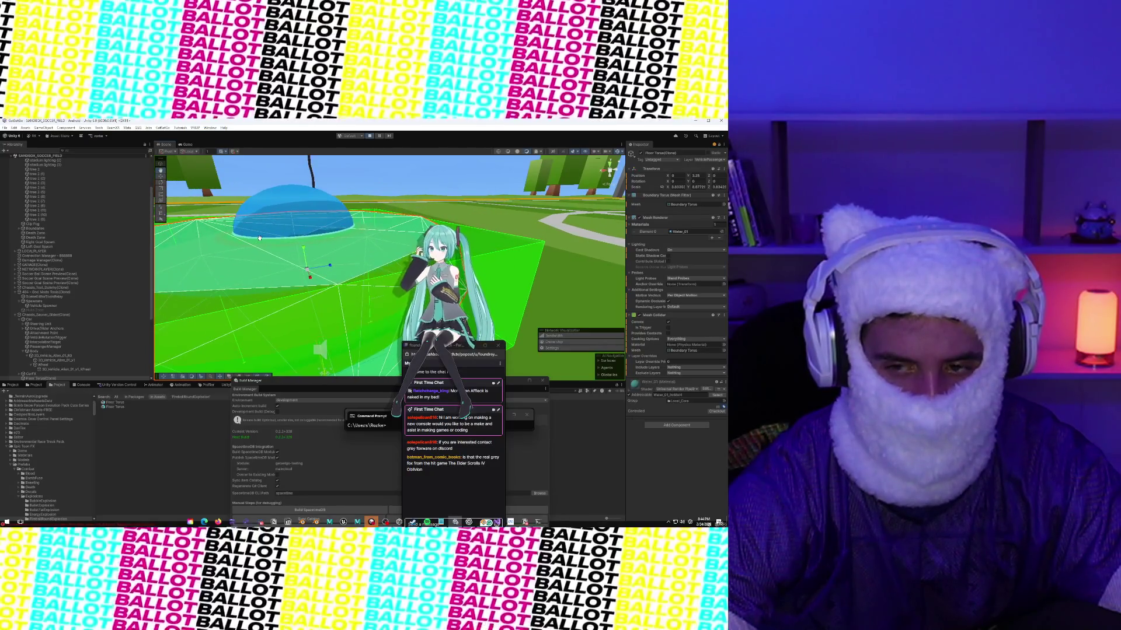
left_click(327, 235)
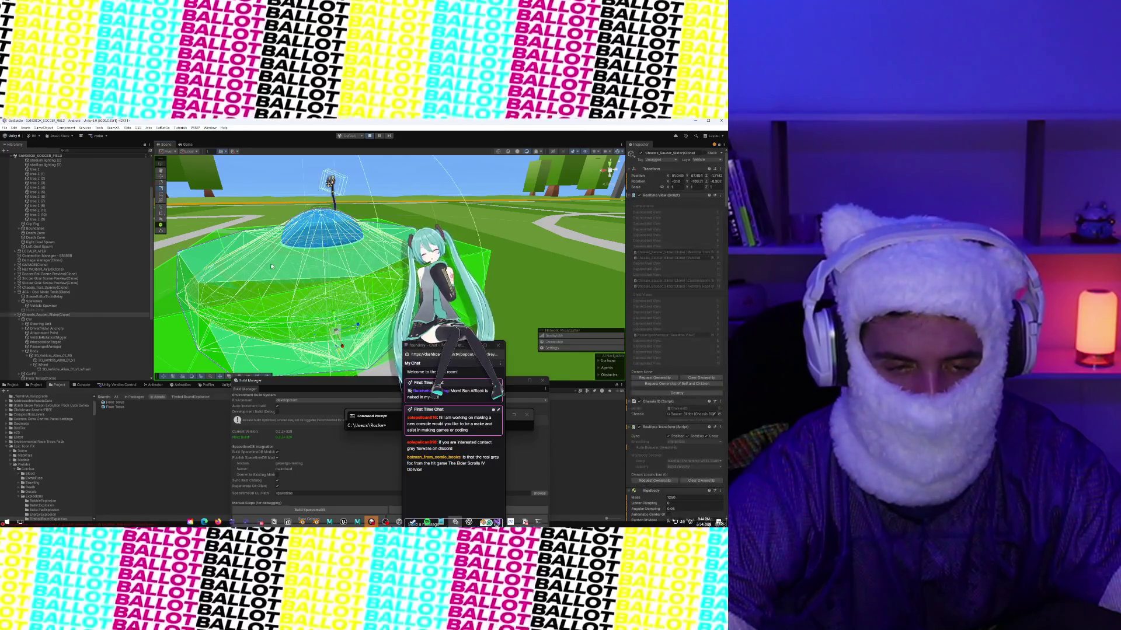
left_click(209, 259)
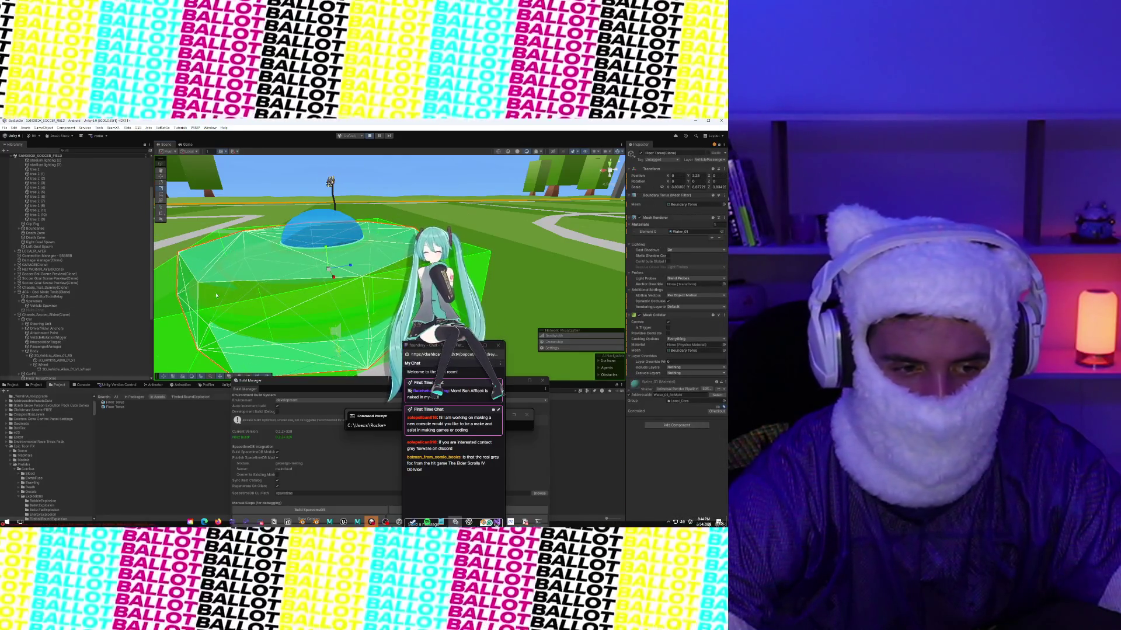
left_click(314, 226)
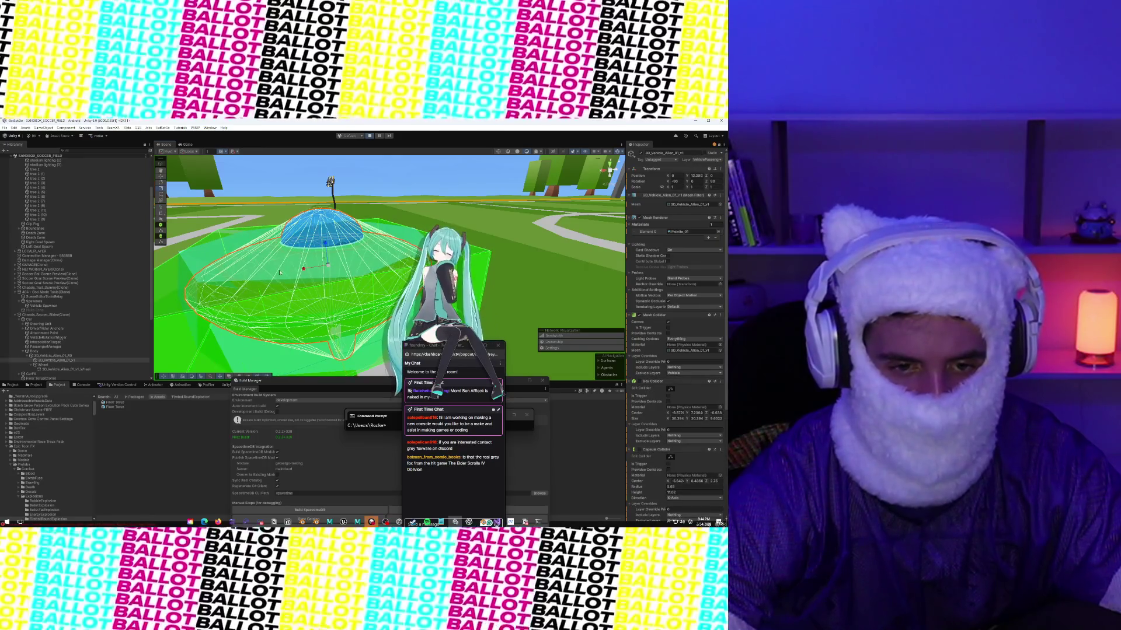
left_click(279, 272)
left_click(313, 224)
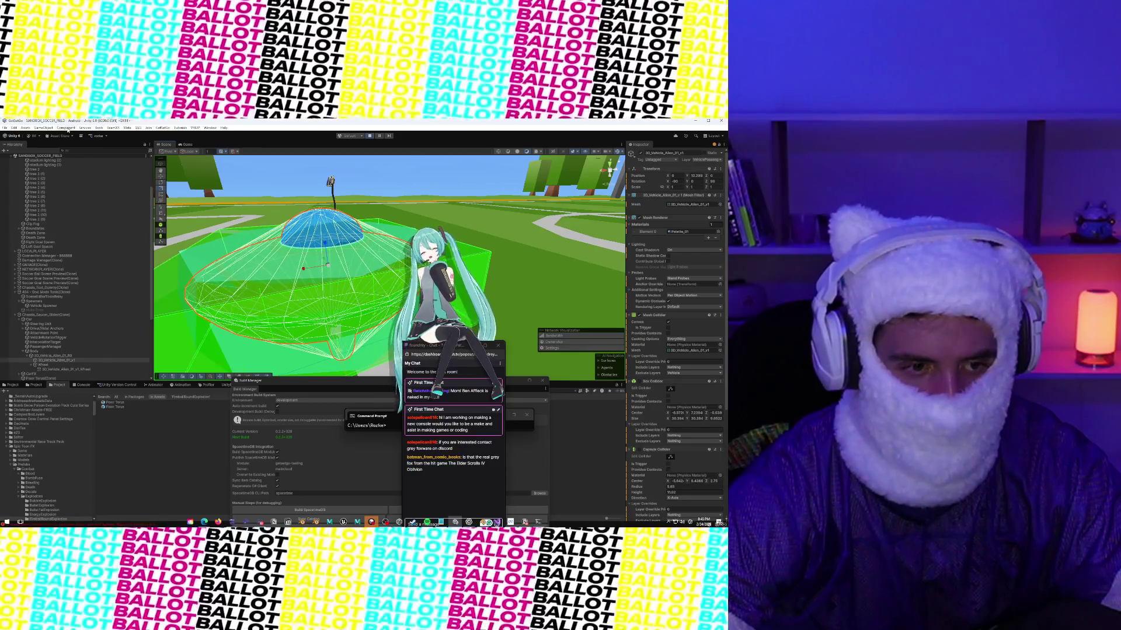
left_click(52, 128)
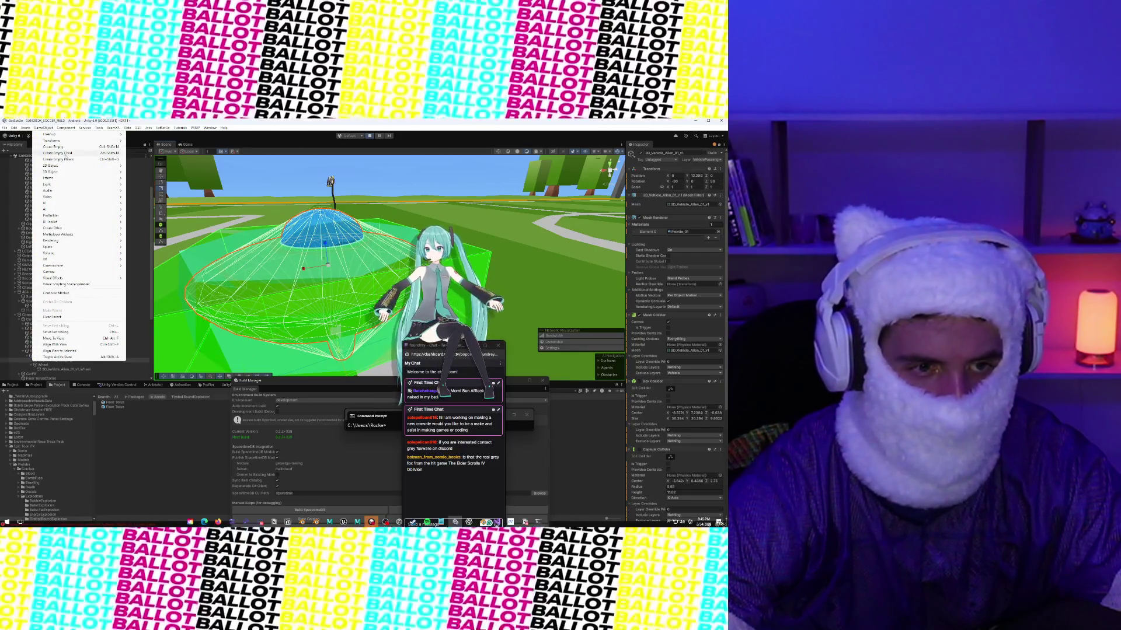
Step: Create a new Sphere and set its X position to 0
mouse_move(64, 171)
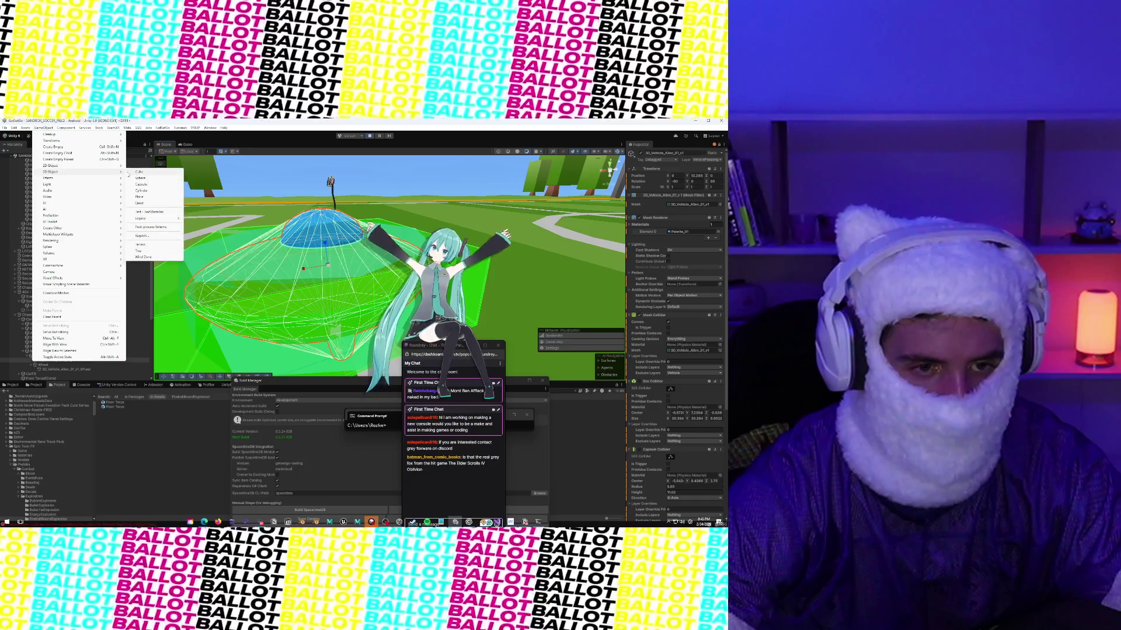
left_click(140, 178)
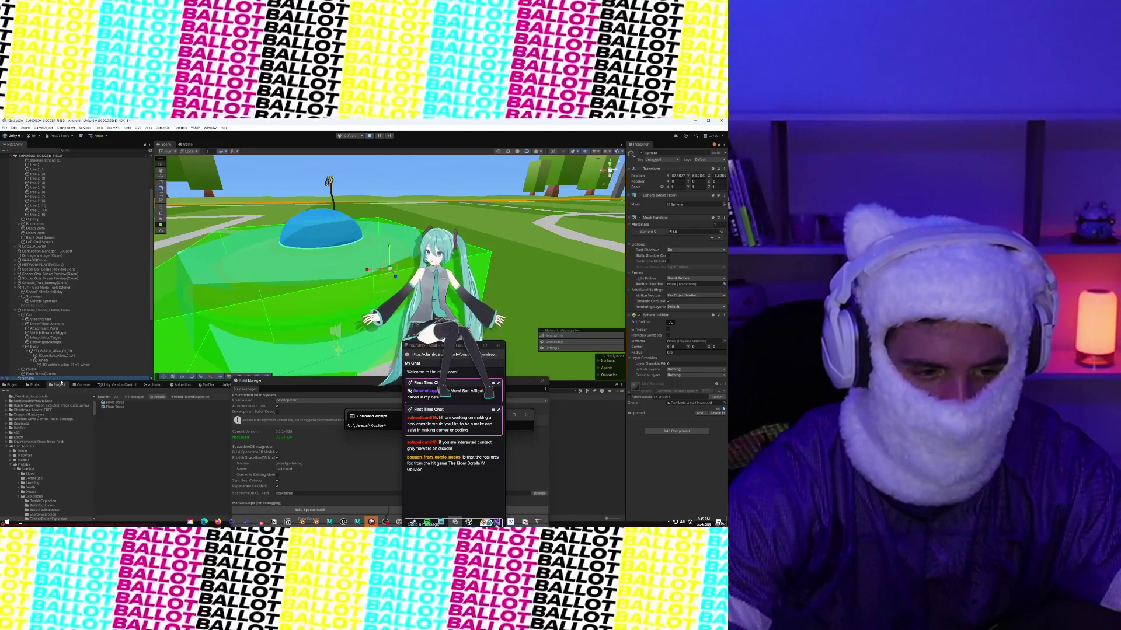
left_click(57, 374)
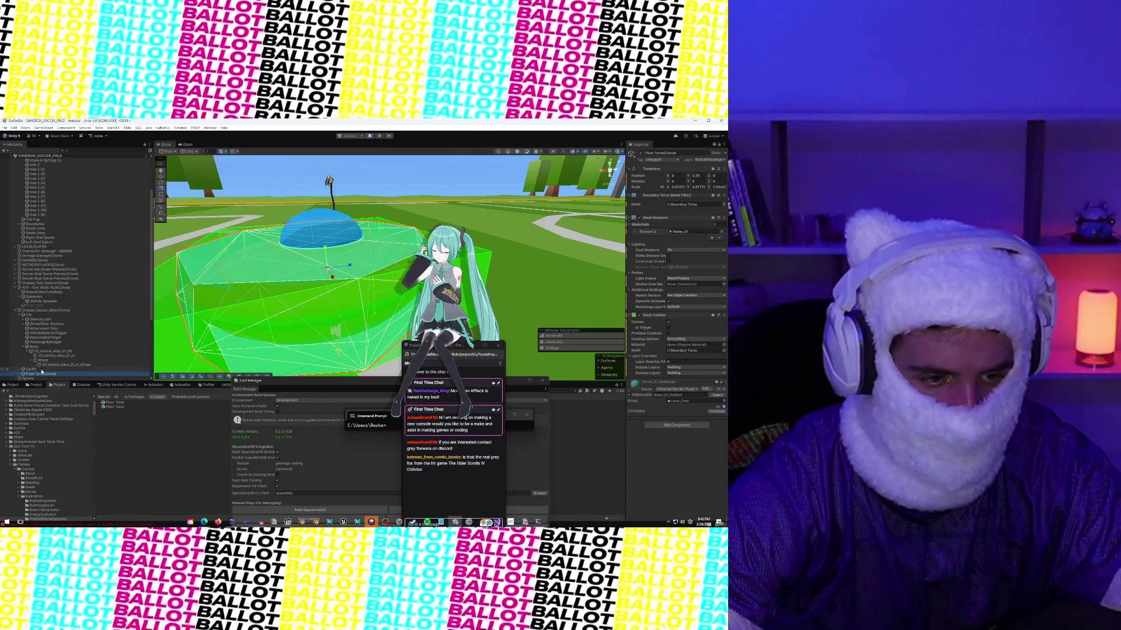
left_click(325, 243)
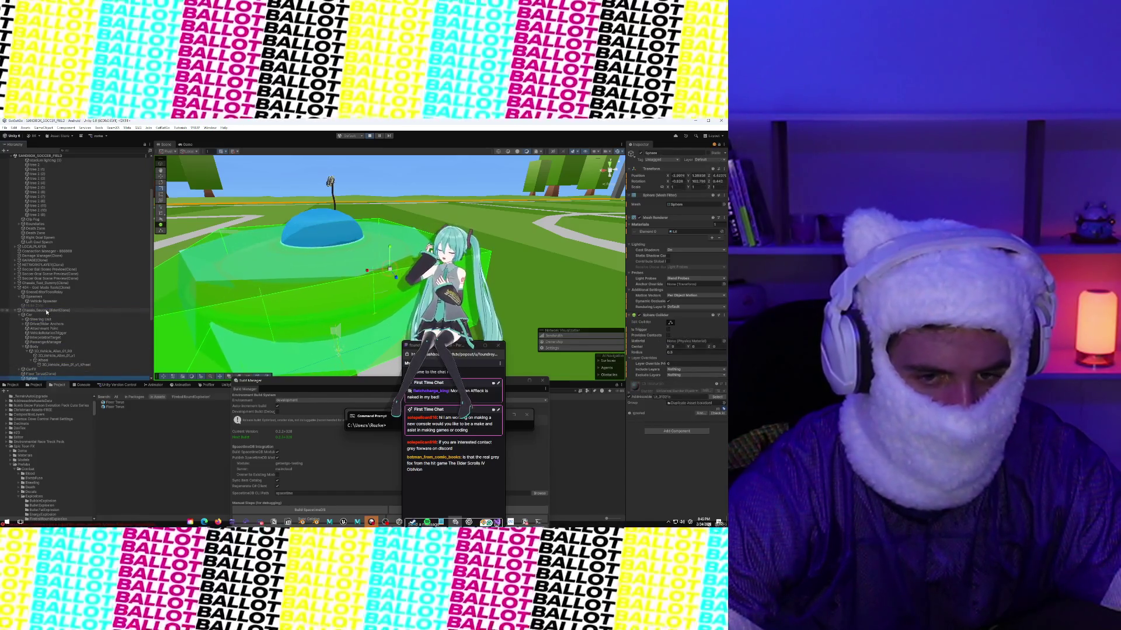
double_click(677, 175)
type("008")
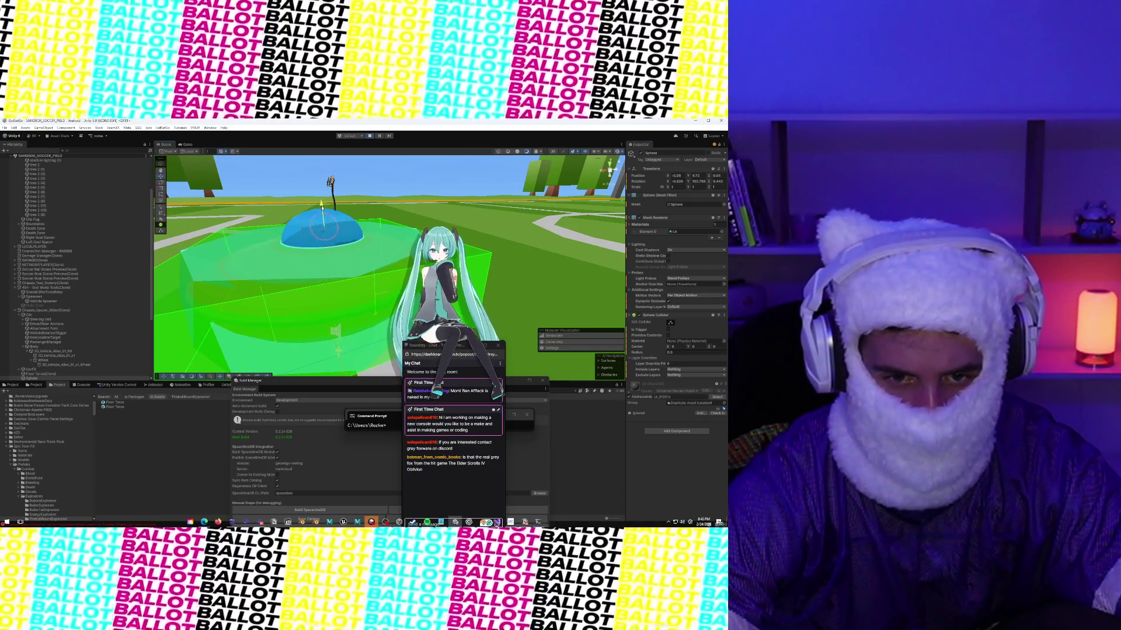
Step: Raise the Sphere slightly and set its Y and Z rotation to 0
left_click_drag(321, 207, 322, 203)
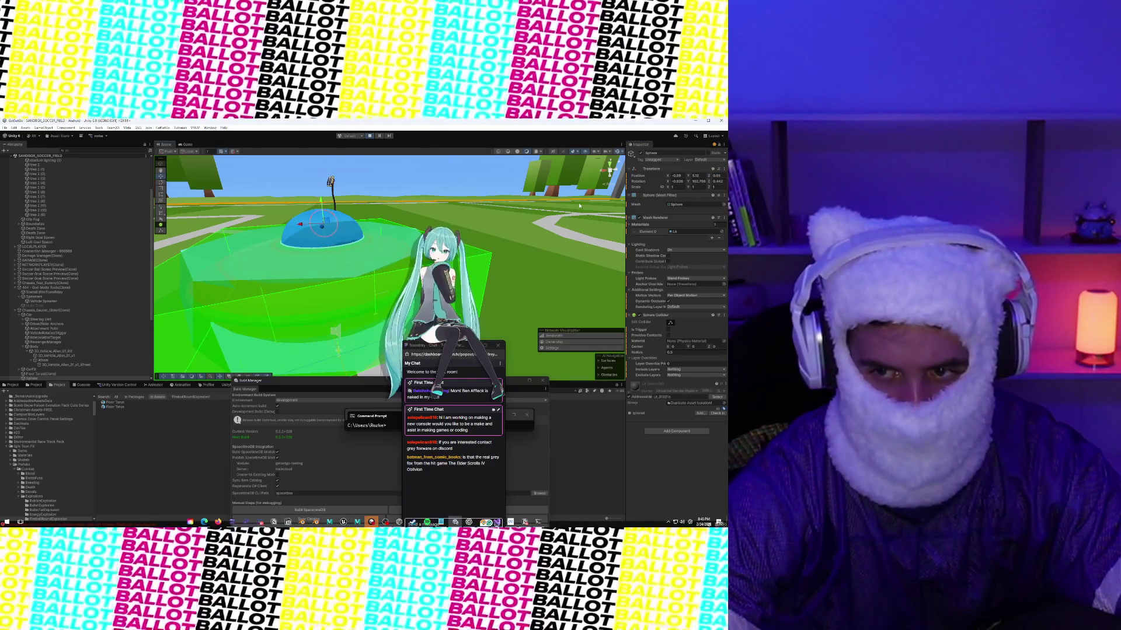
type("0")
key("Return")
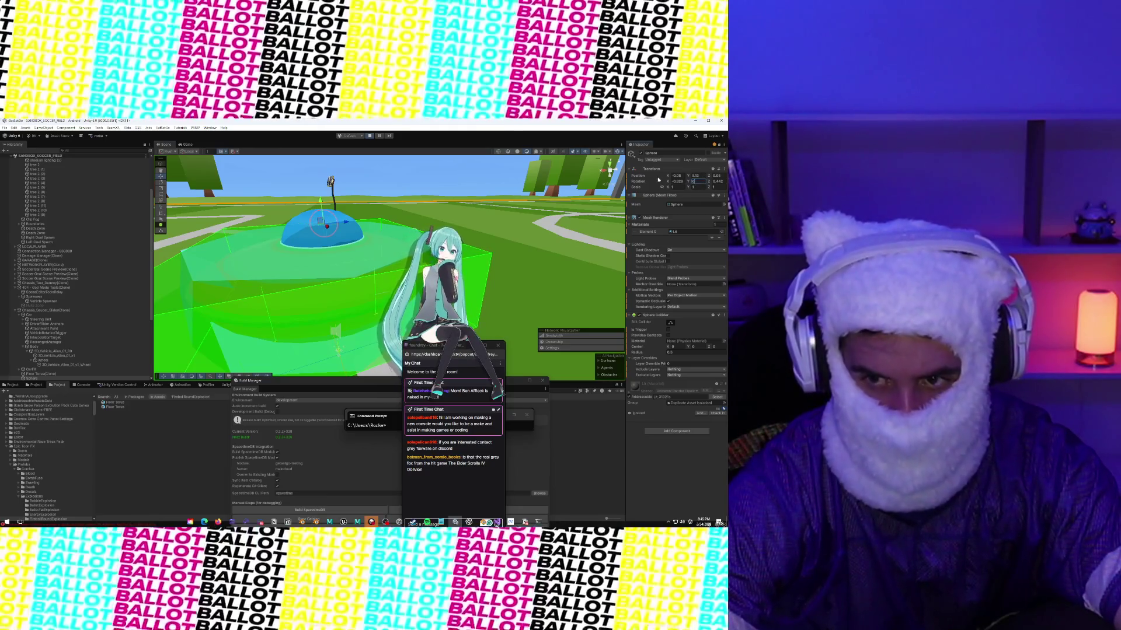
type("0")
key("Return")
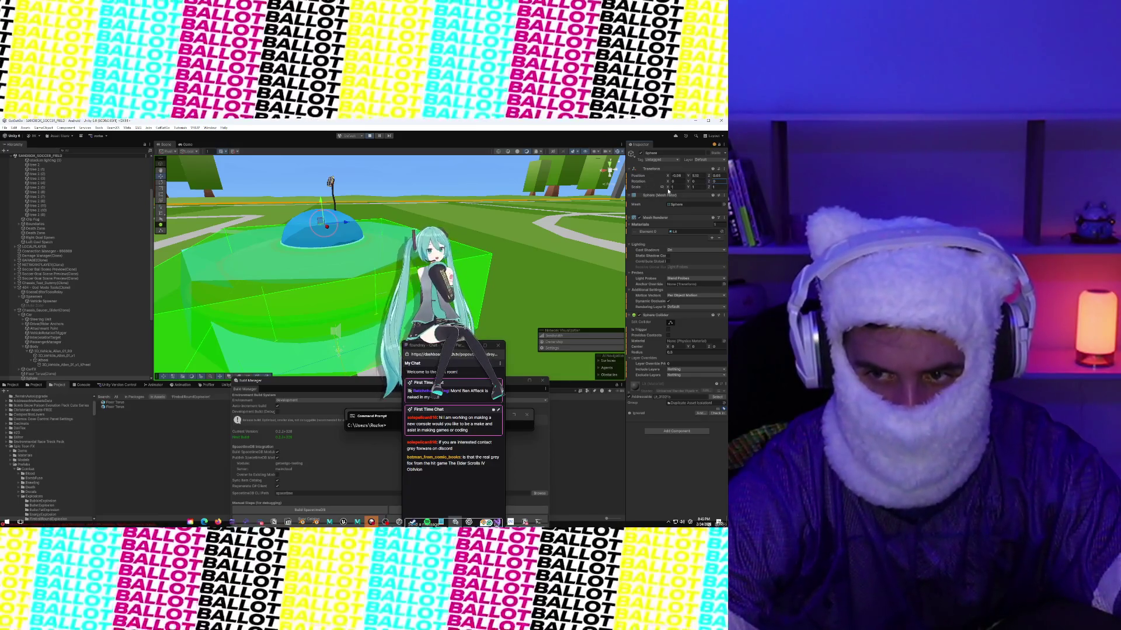
Step: Scale the Sphere uniformly to about 2.57 around the saucer dome
key("r")
left_click_drag(323, 224, 322, 213)
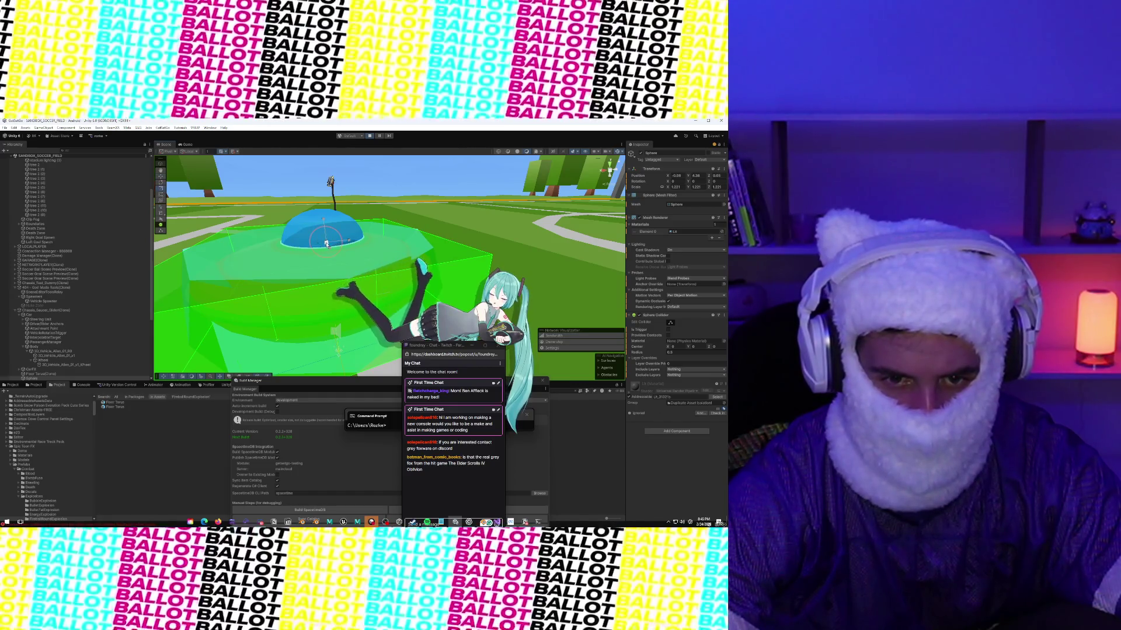
mouse_move(361, 246)
left_mouse_down()
mouse_move(265, 306)
mouse_move(512, 237)
left_mouse_up()
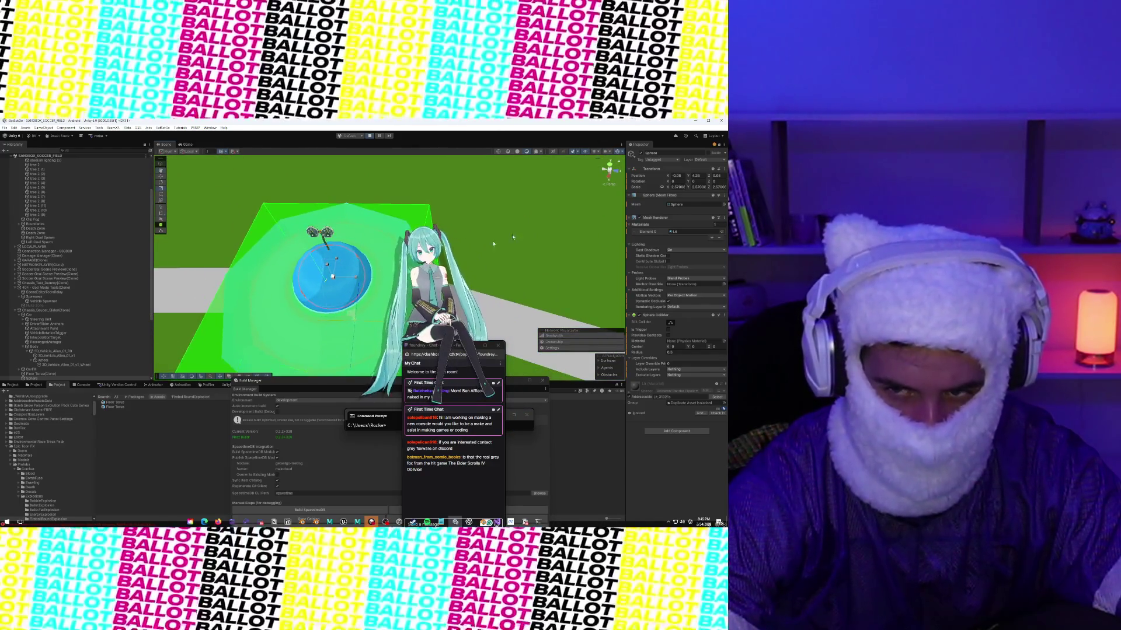
left_click_drag(359, 278, 353, 278)
key("ctrl+z")
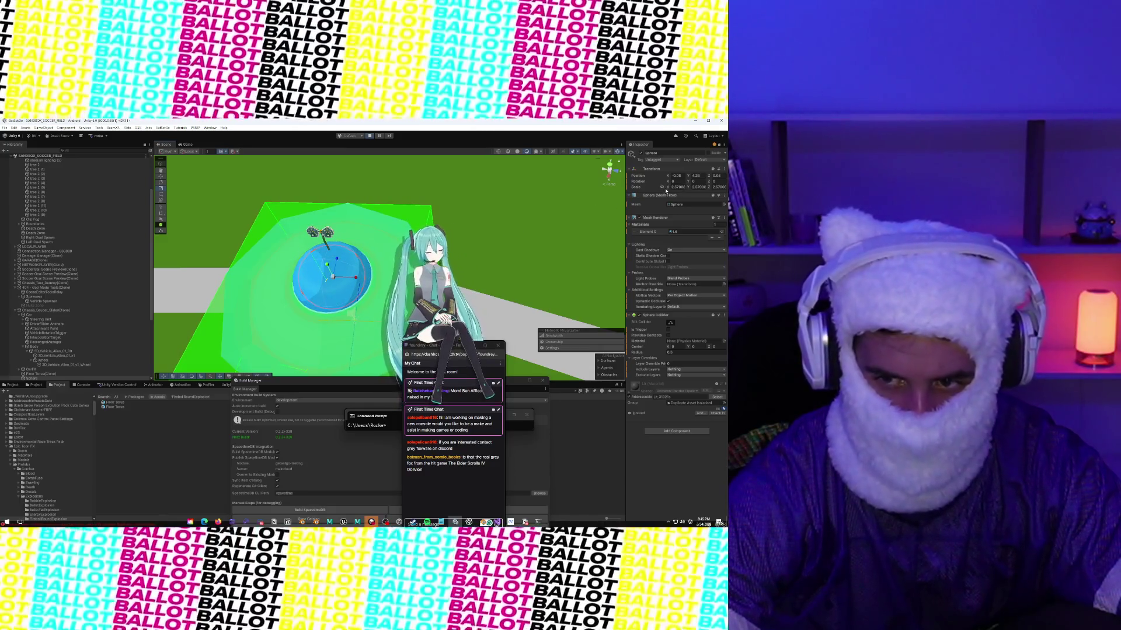
left_click(335, 278)
key("ctrl+2")
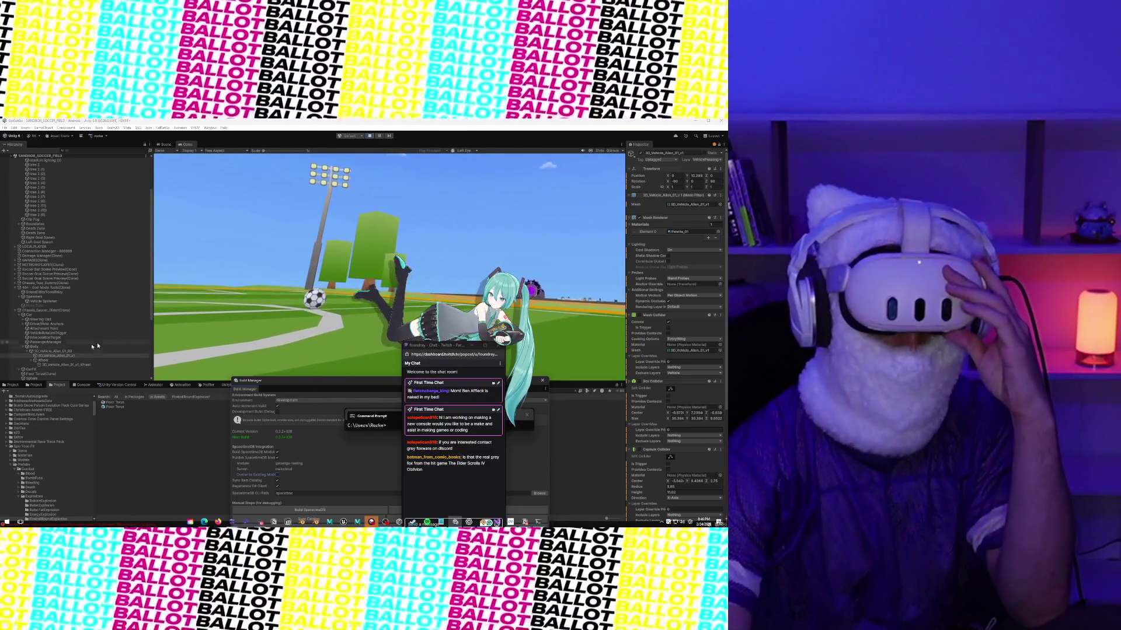
Step: Select Floor Torus(Clone) to inspect its components, then return to the Scene view
left_click(49, 374)
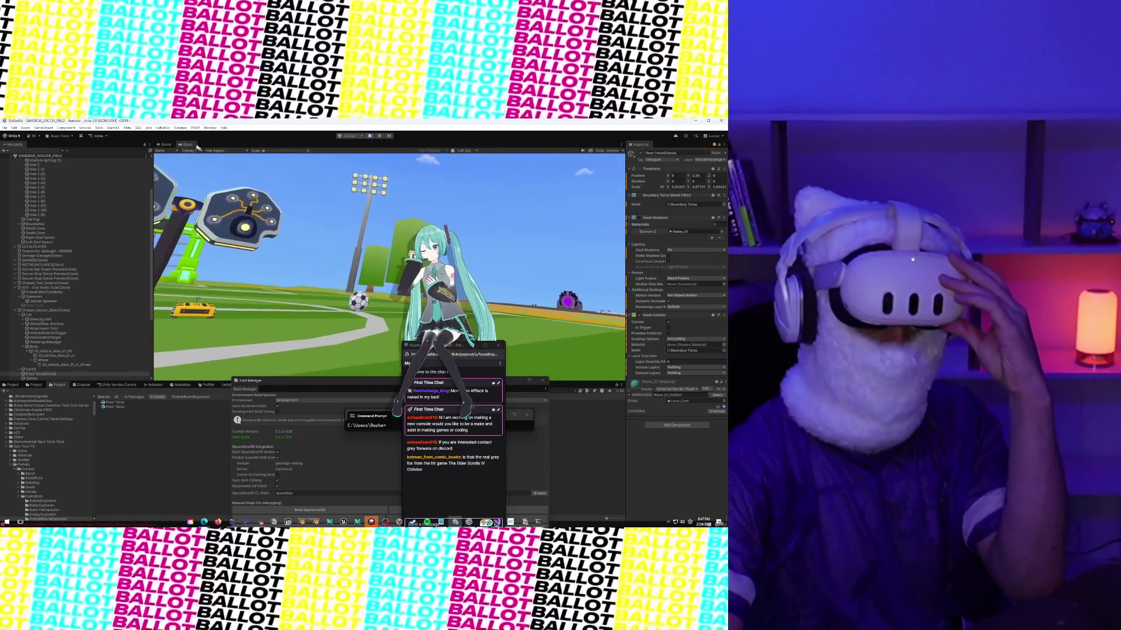
key("ctrl+1")
Step: Click through the saucer's child objects in the Hierarchy to select the Sphere
left_click(284, 215)
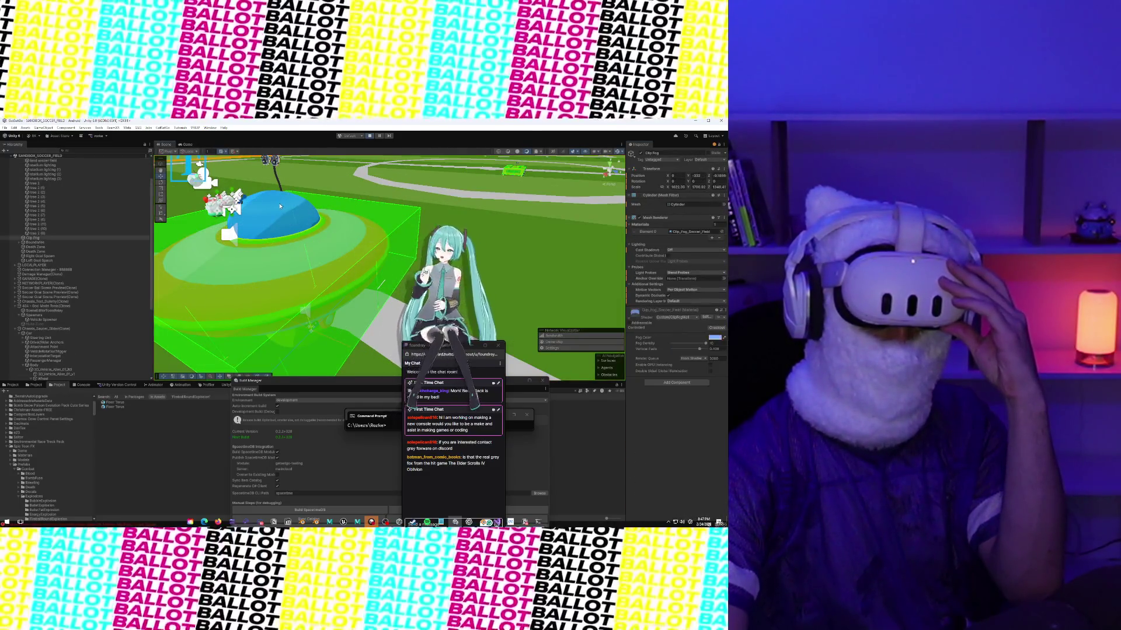
left_click(279, 208)
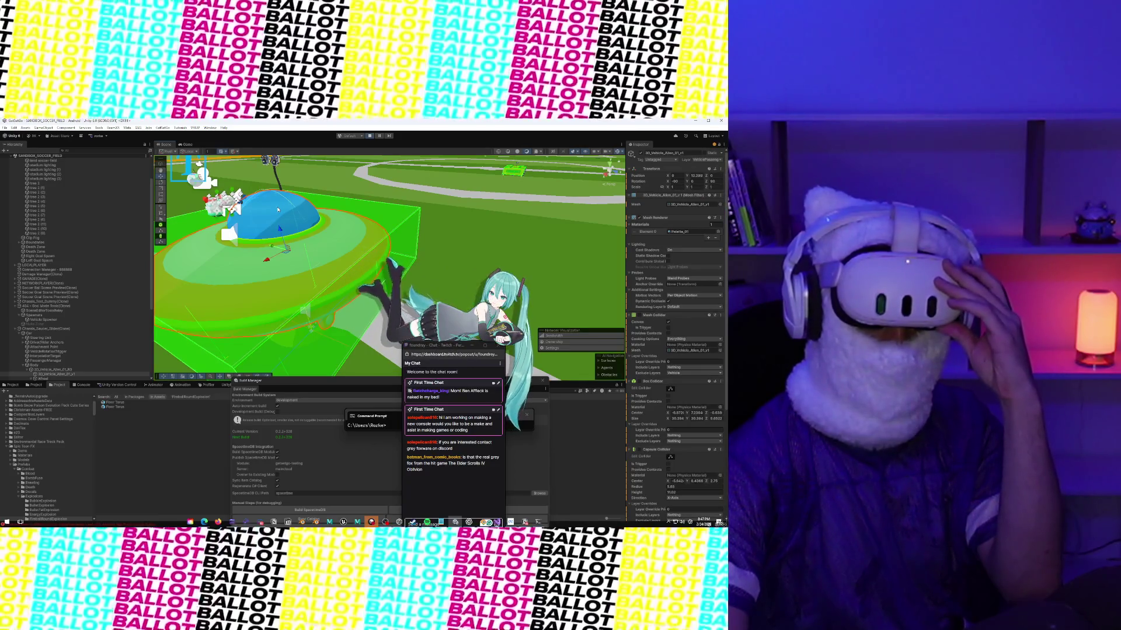
left_click(278, 210)
left_click(64, 351)
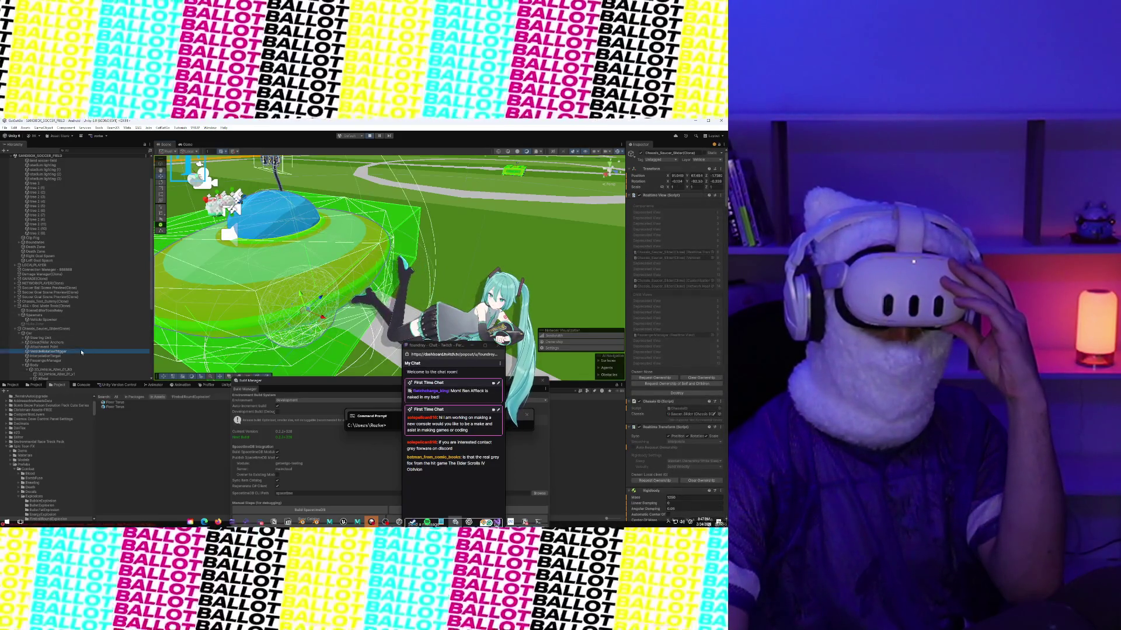
scroll(64, 337, "down", 3)
left_click(64, 332)
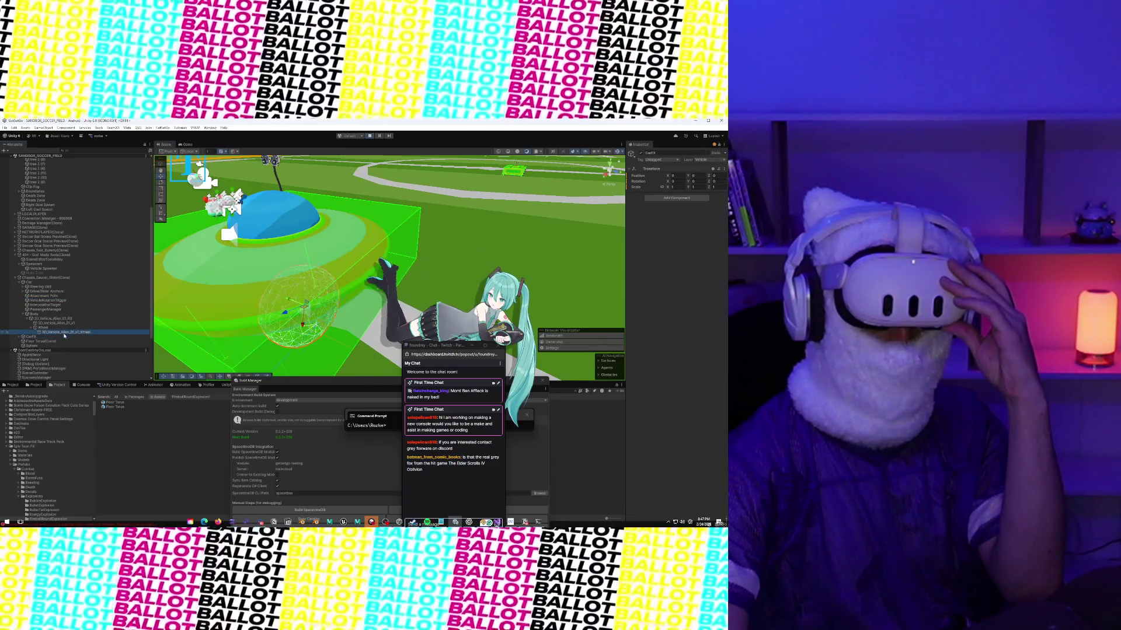
left_click(59, 312)
left_click(58, 300)
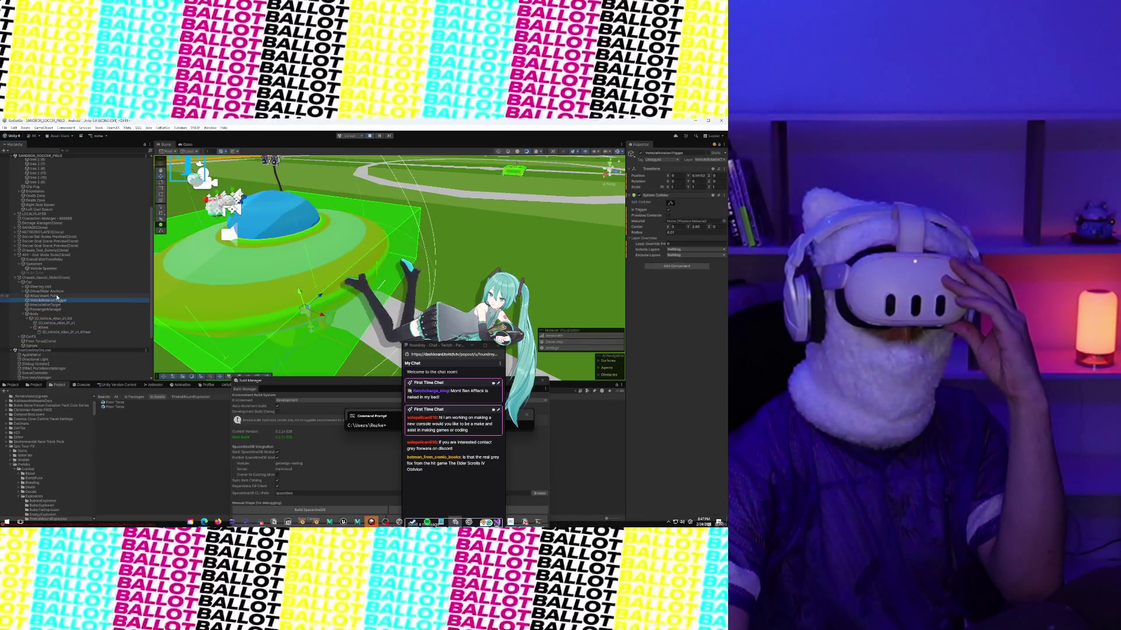
left_click(58, 296)
left_click(48, 346)
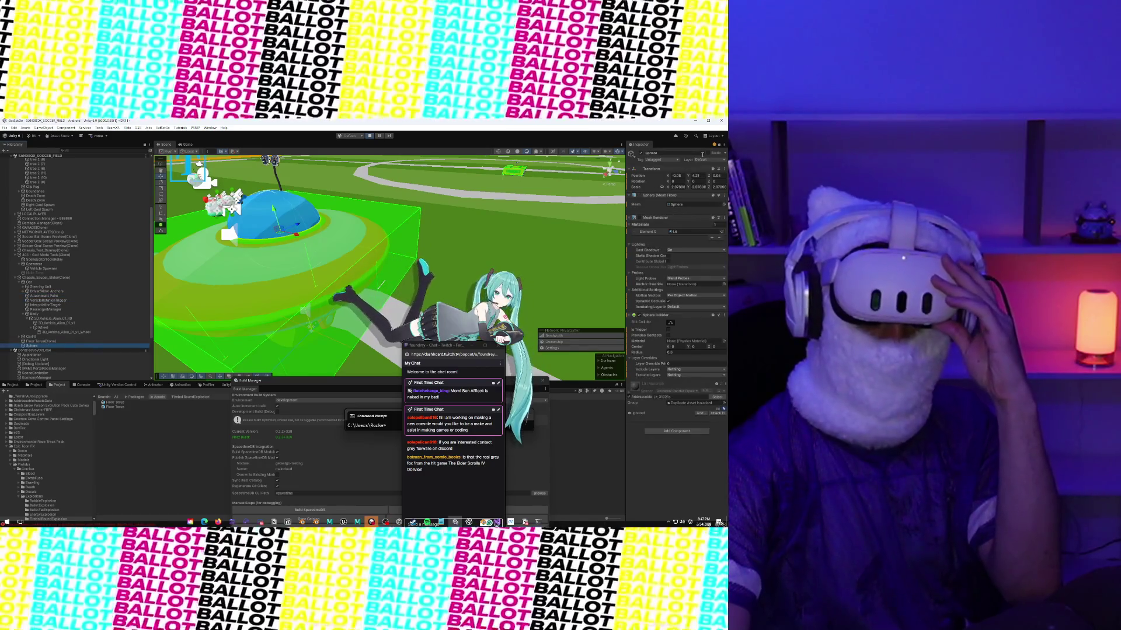
Step: Put the Sphere on the VehiclePassenger layer and playtest in the Game view
left_click(702, 160)
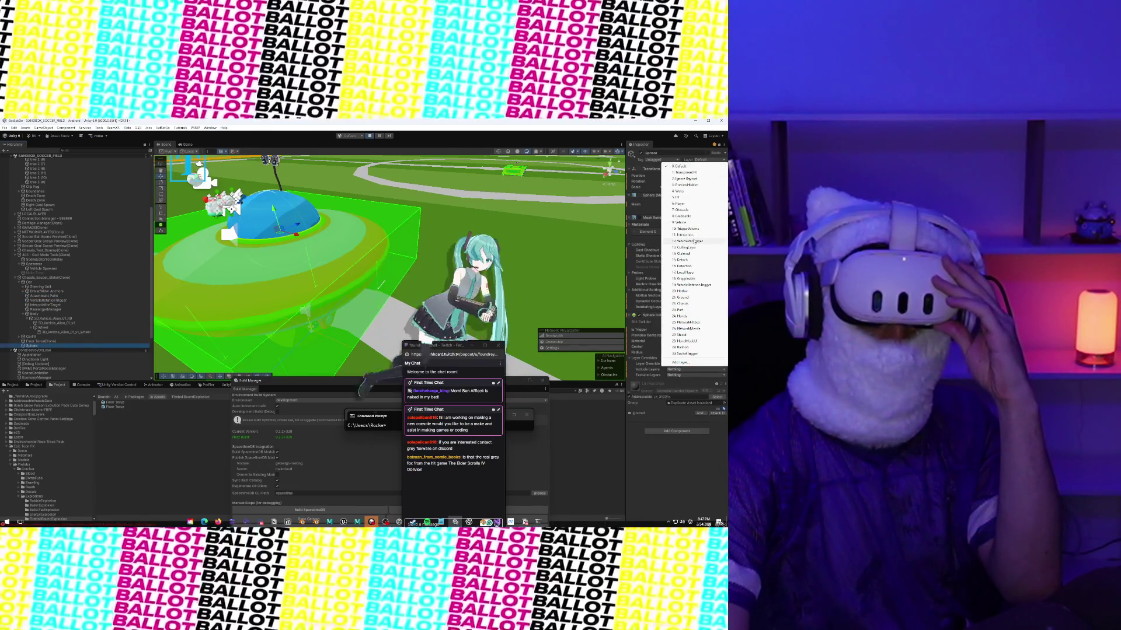
left_click(693, 241)
left_click(185, 144)
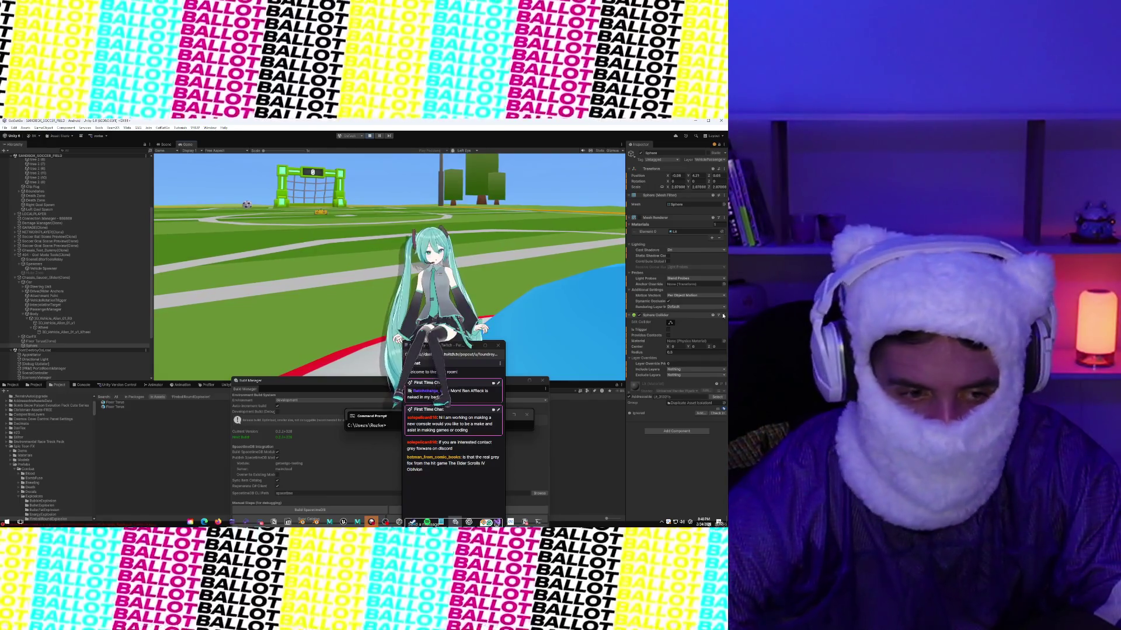
Step: Add a Box Collider to the Sphere via a 'box' component search
left_click(671, 431)
type("box")
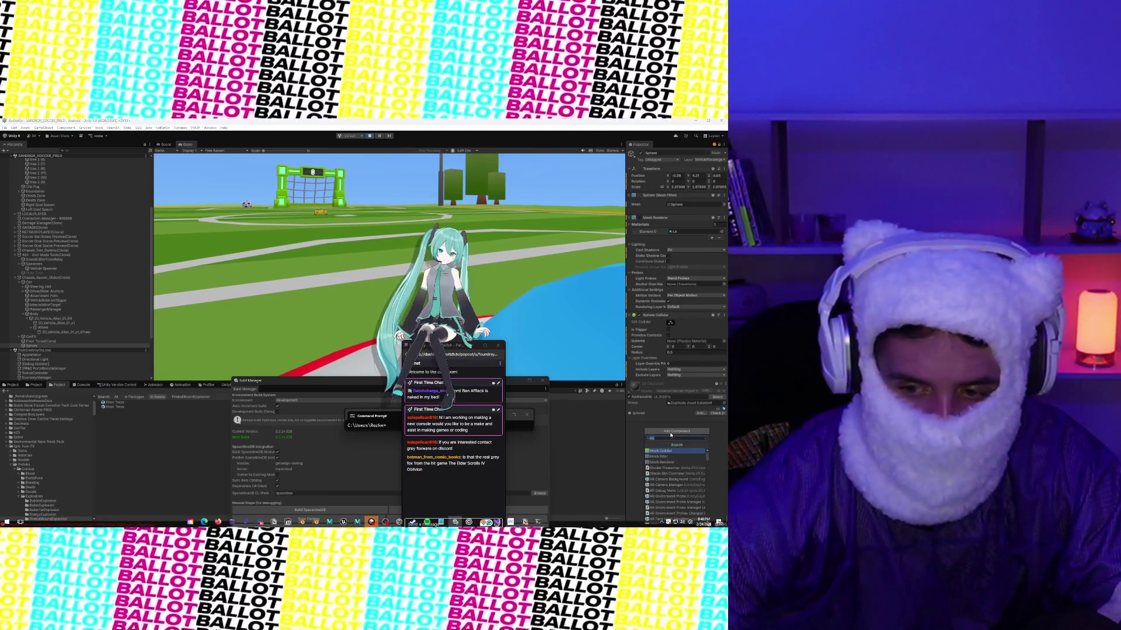
key("Return")
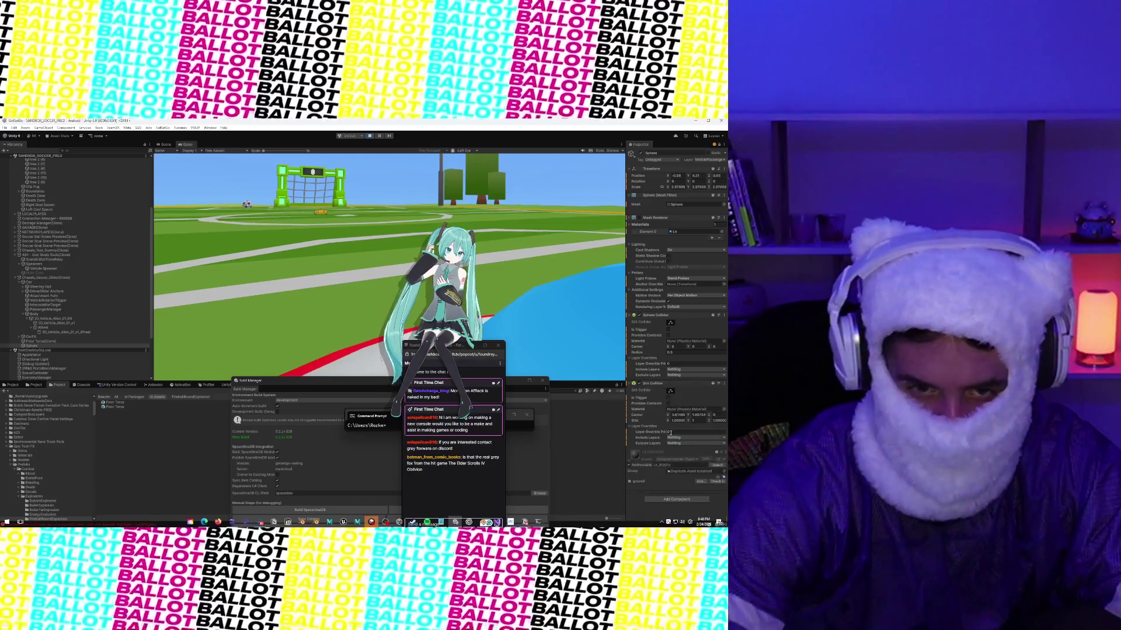
left_click(166, 144)
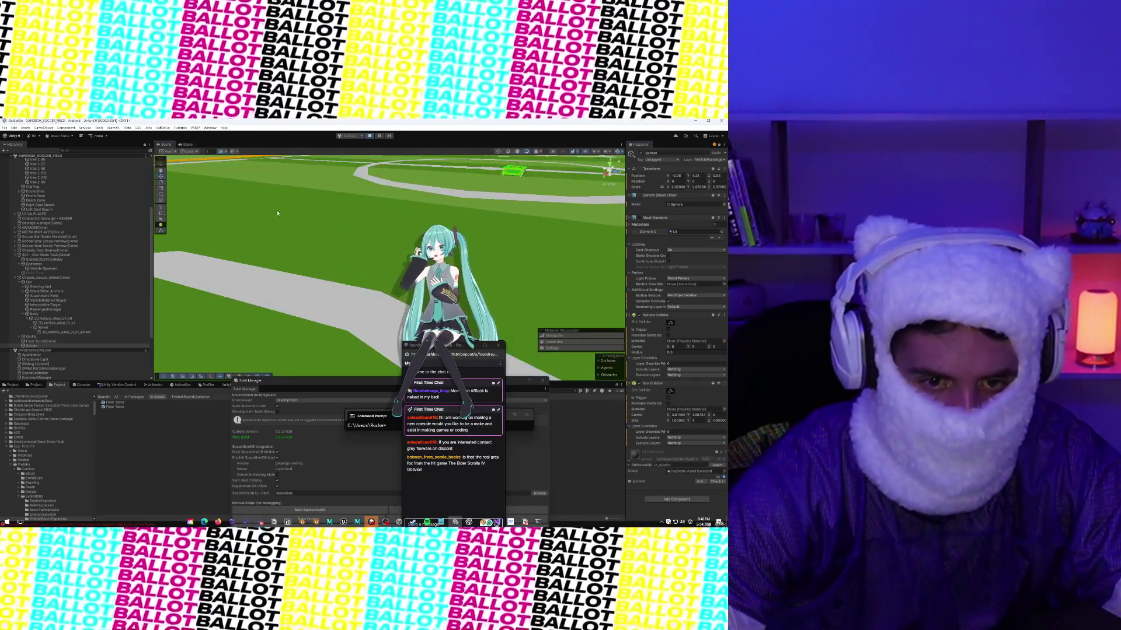
key("f")
mouse_move(287, 239)
left_mouse_down()
mouse_move(218, 217)
mouse_move(277, 252)
left_mouse_up()
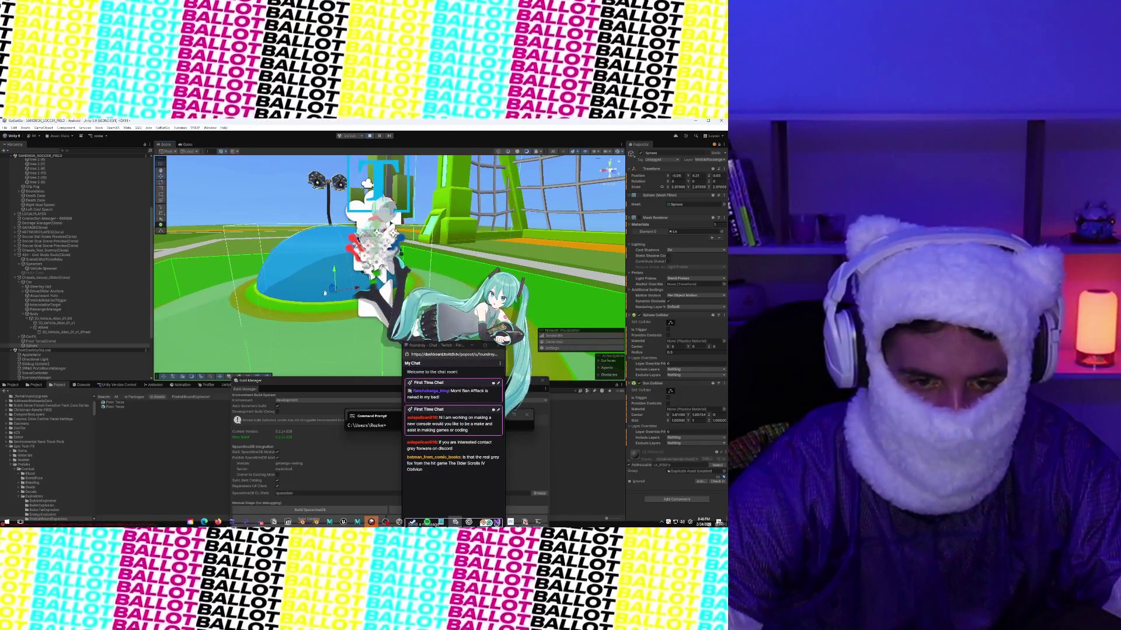
left_click_drag(327, 327, 320, 297)
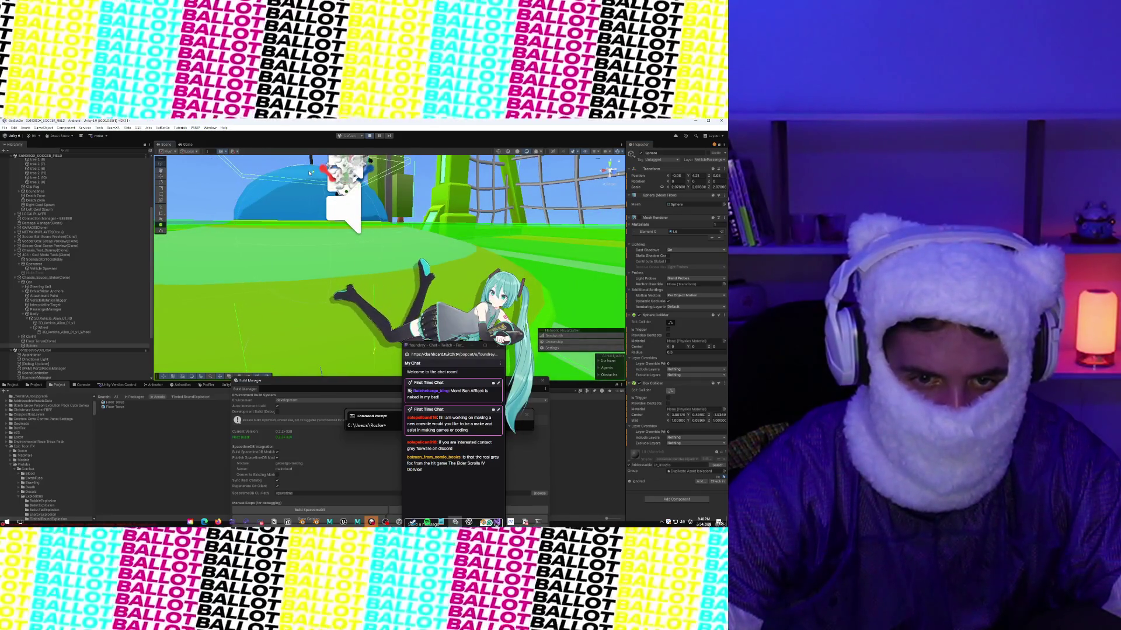
left_click_drag(309, 172, 295, 285)
mouse_move(383, 271)
left_mouse_down()
mouse_move(181, 311)
mouse_move(336, 213)
left_mouse_up()
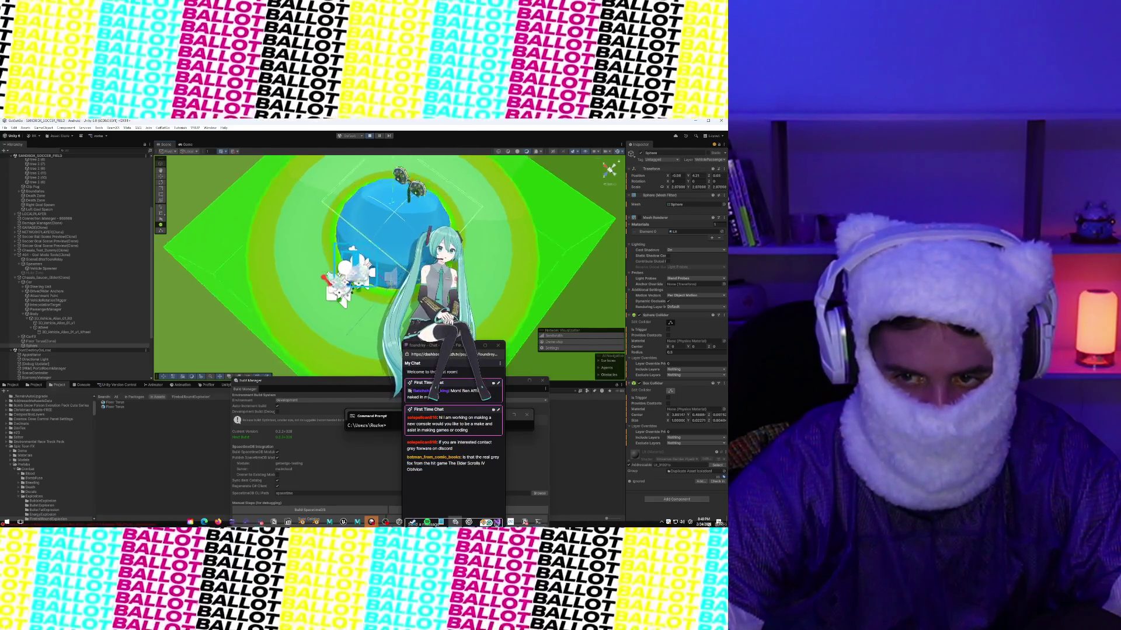
left_click(613, 170)
left_click(611, 164)
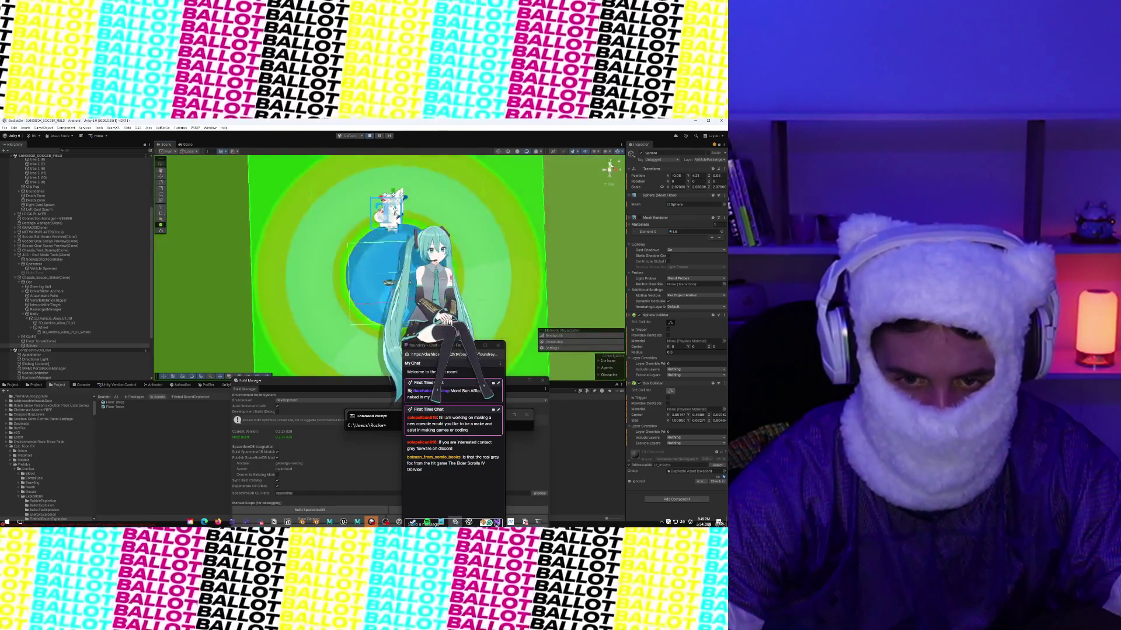
scroll(338, 238, "up", 3)
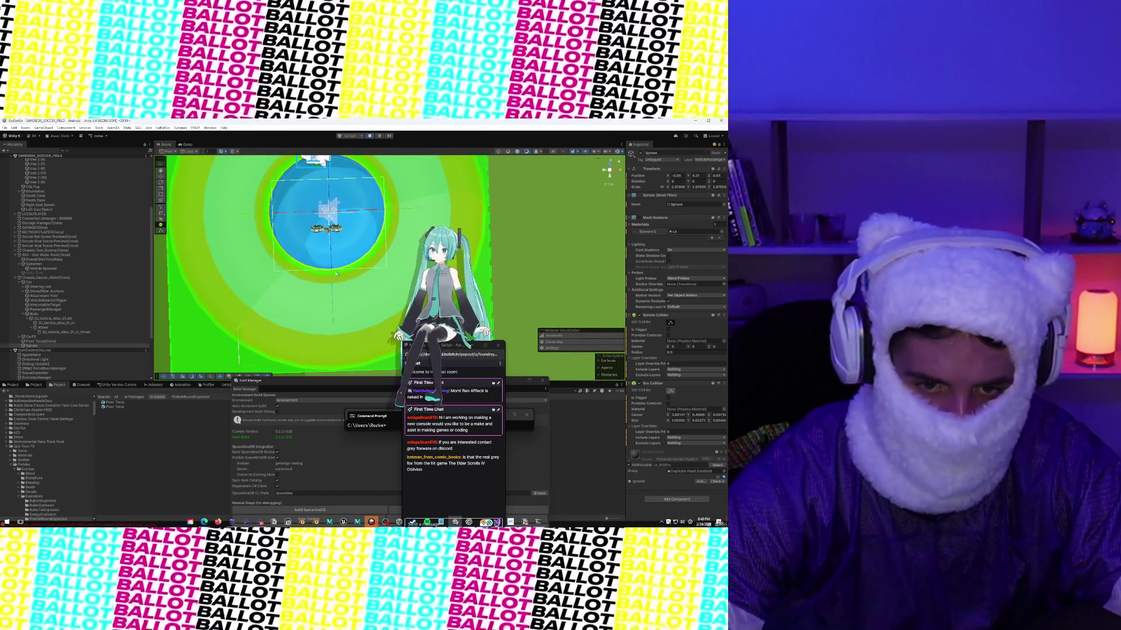
left_click(376, 212)
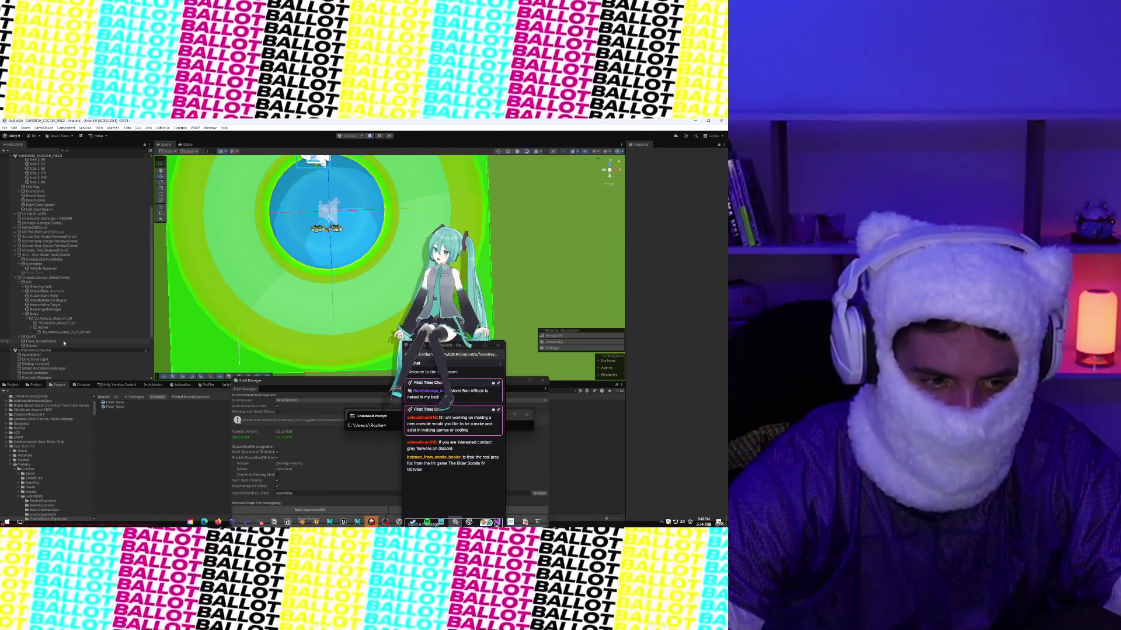
left_click(62, 346)
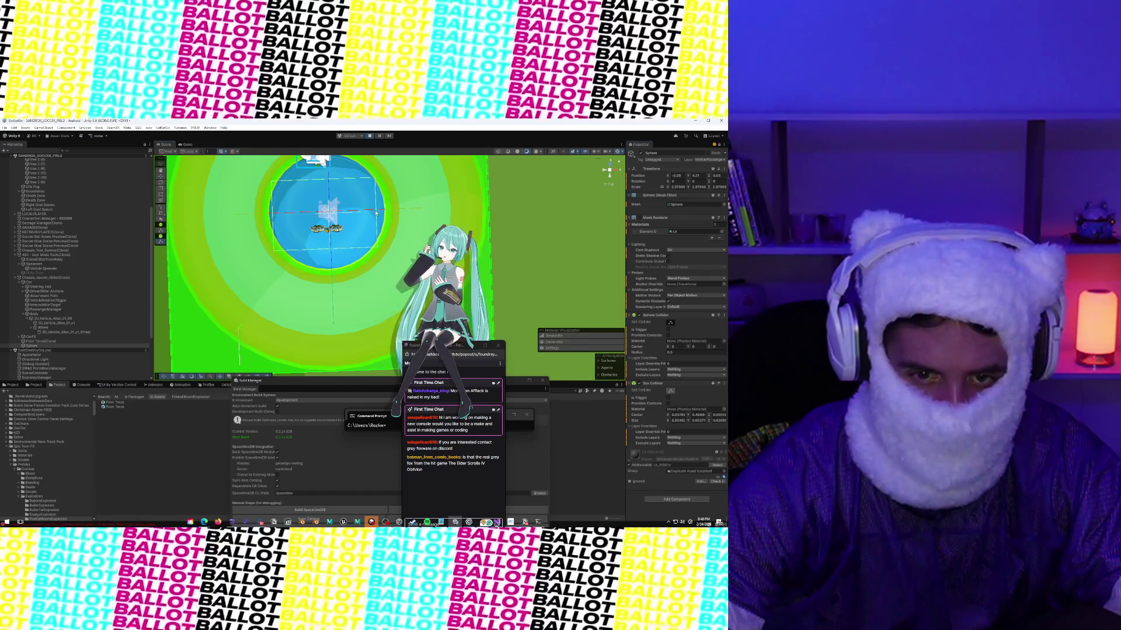
left_click(278, 221)
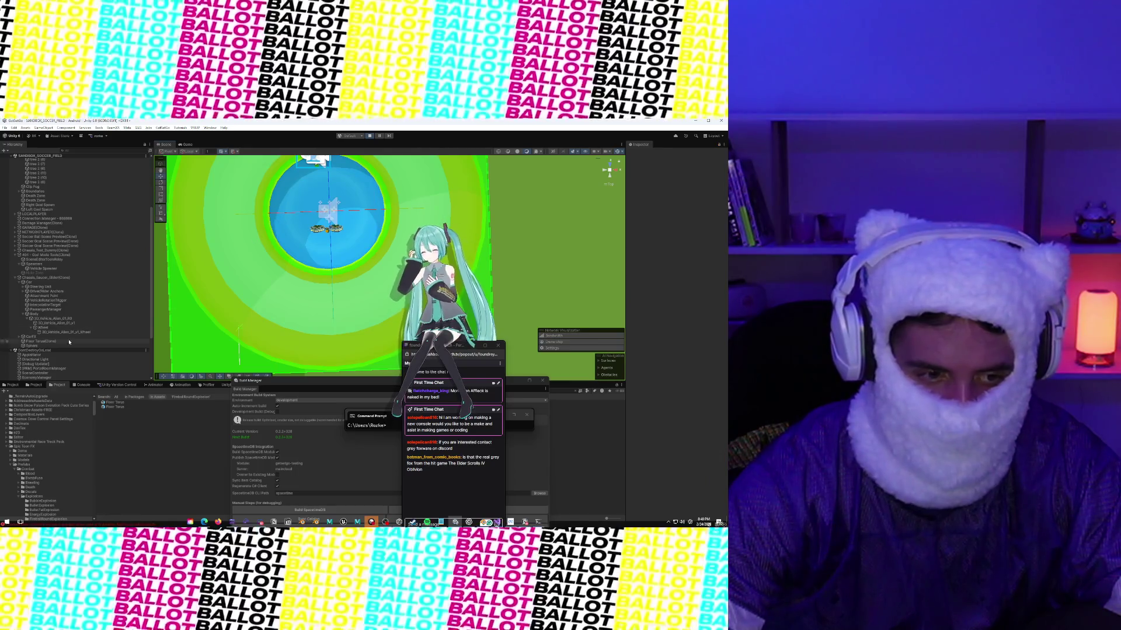
left_click(67, 346)
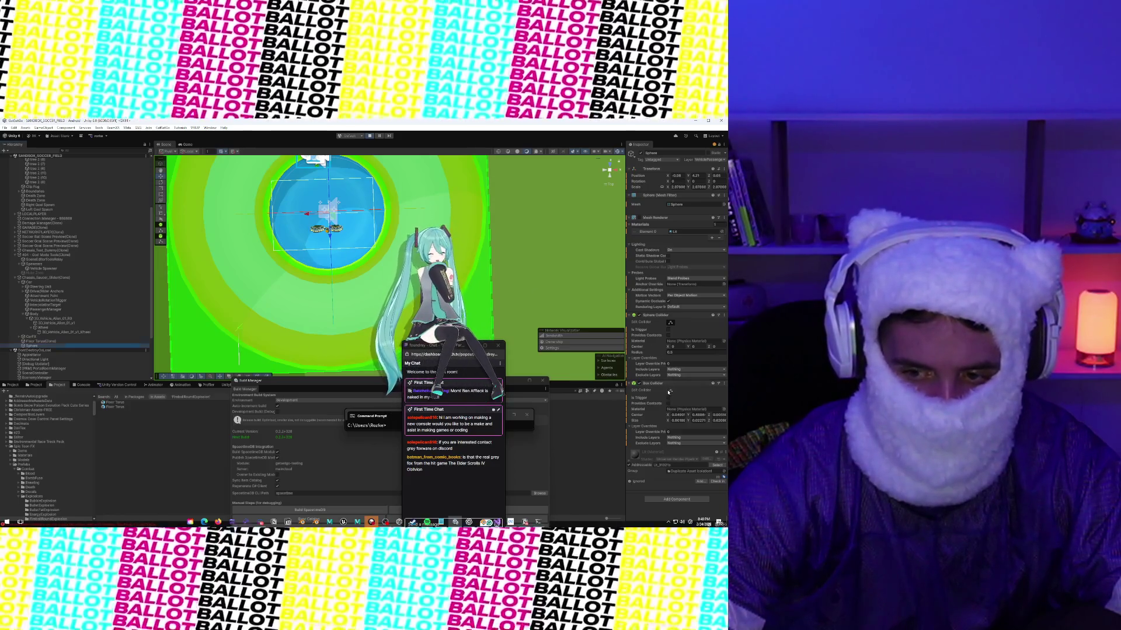
left_click(275, 221)
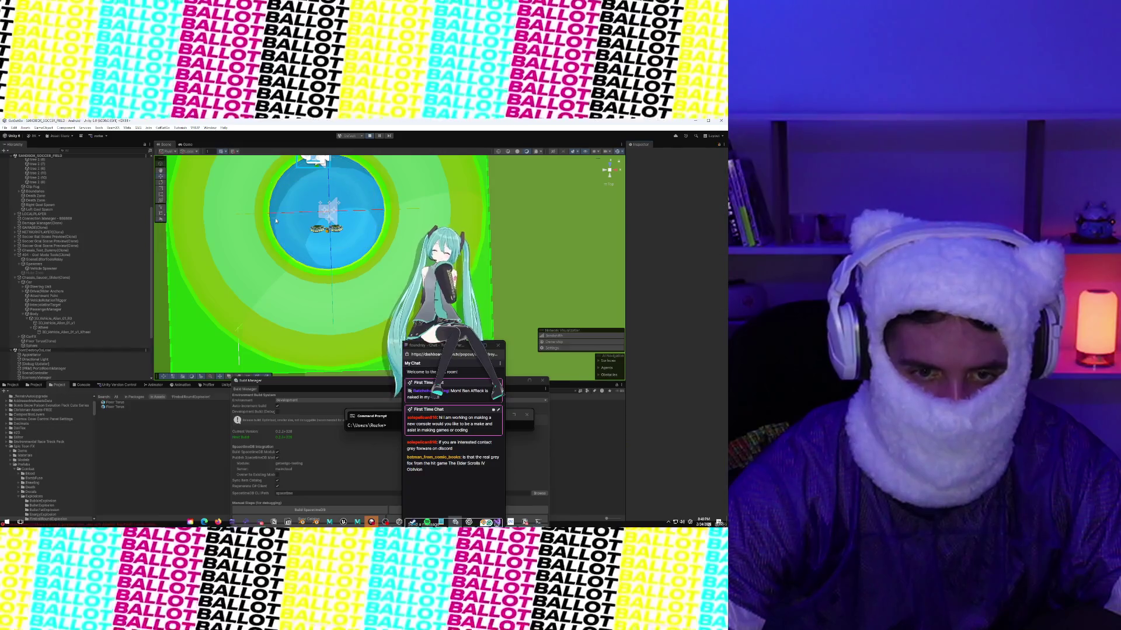
left_click_drag(317, 244, 310, 250)
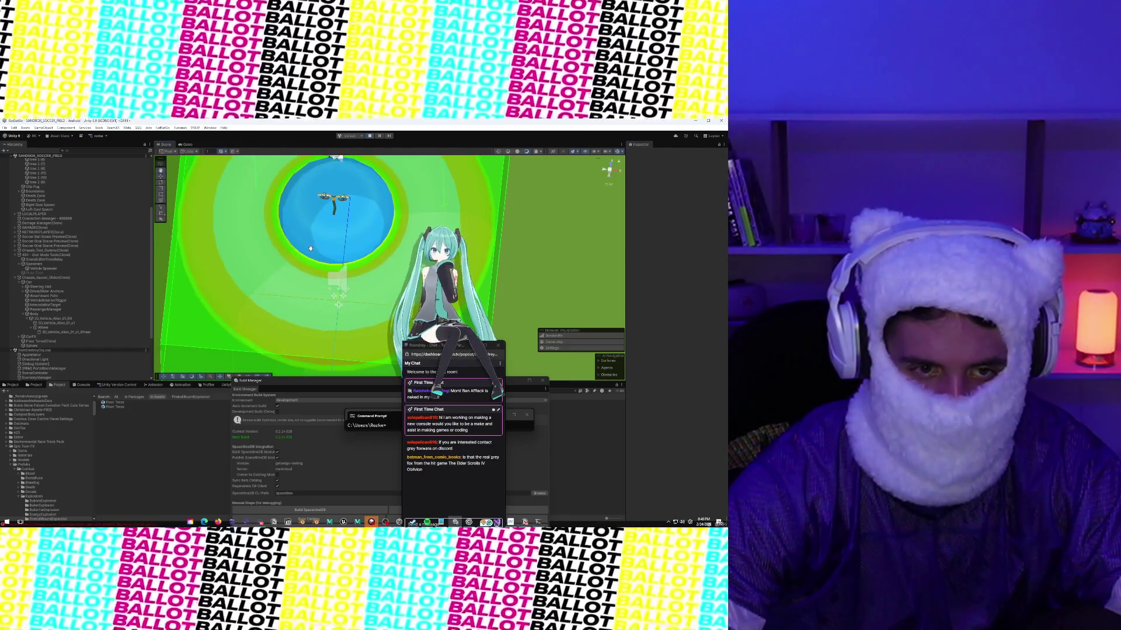
left_click(186, 144)
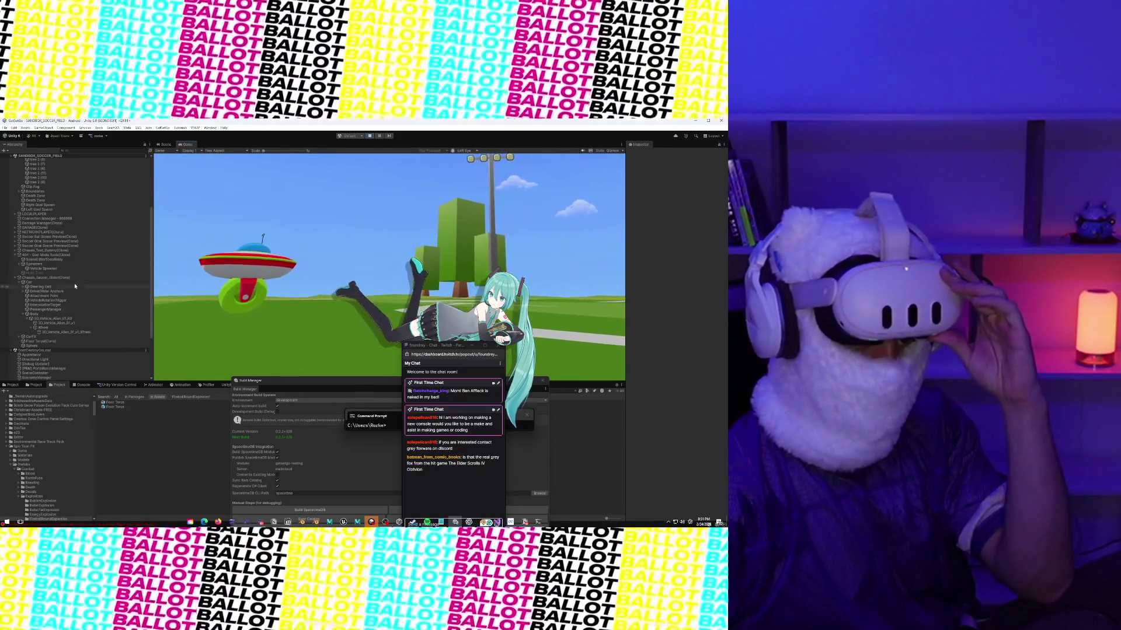
Step: Copy the Chassis_Saucer_Slider(Clone) object in the Hierarchy and collapse its children
left_click(53, 277)
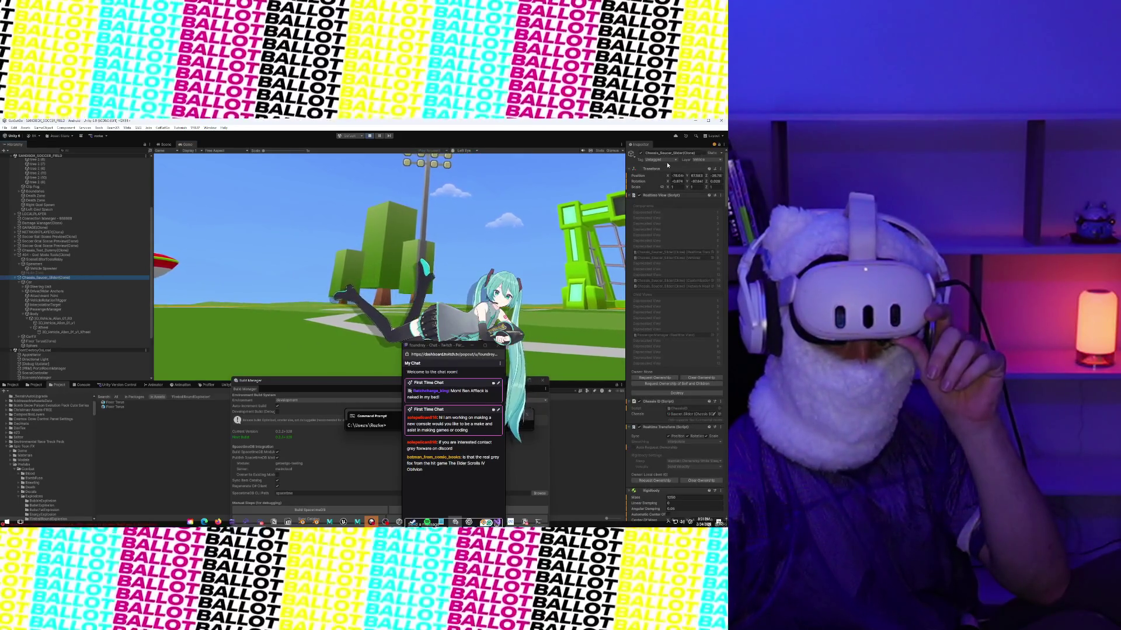
left_click(721, 169)
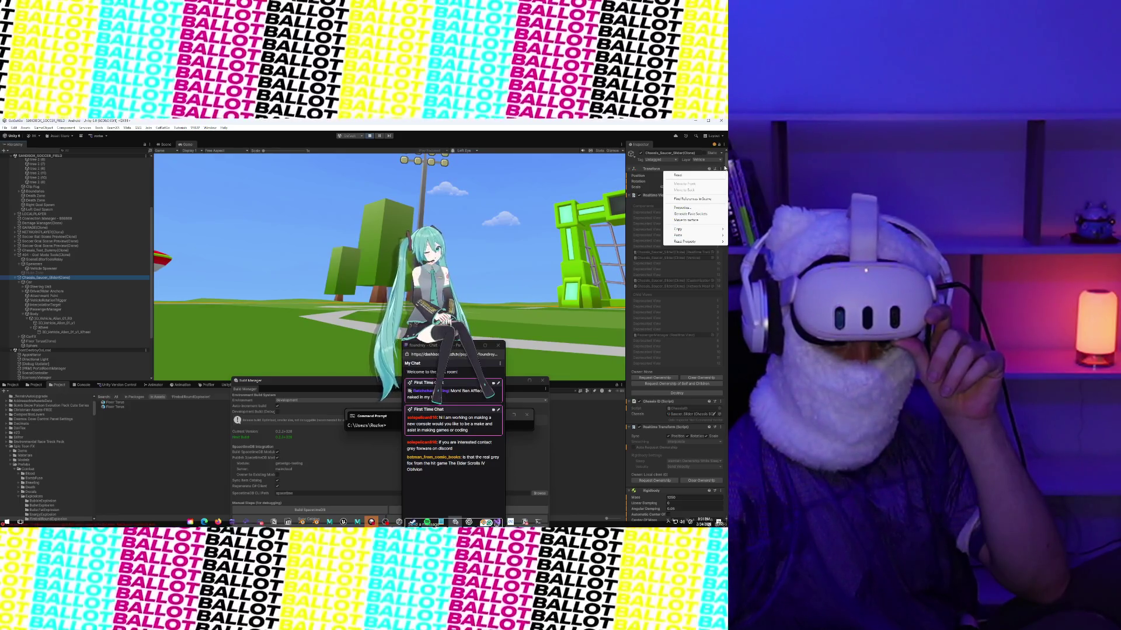
left_click(725, 168)
right_click(88, 279)
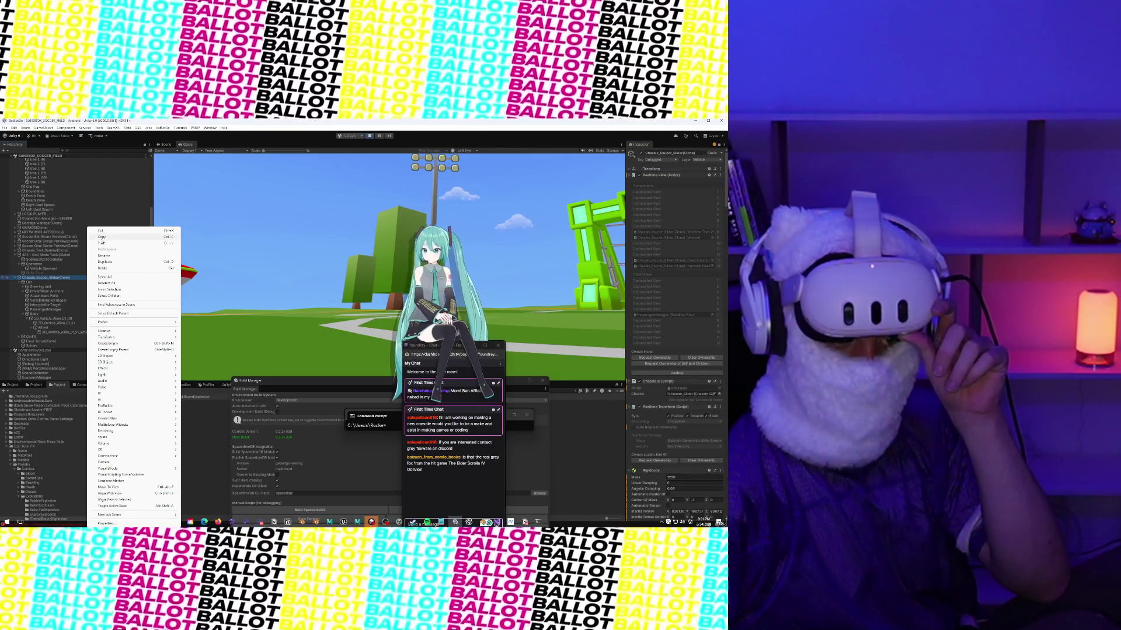
left_click(102, 238)
left_click(15, 279)
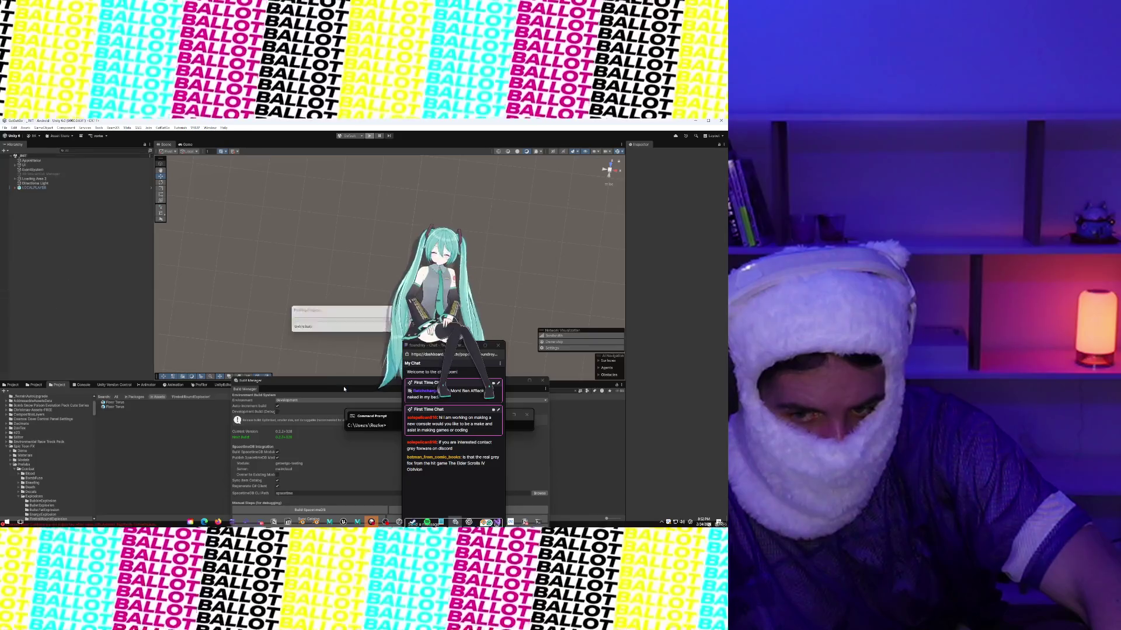
Step: Search the project for 'chocola' and open the Chocola_Saucer_Slider prefab in Prefab Mode
left_click(553, 411)
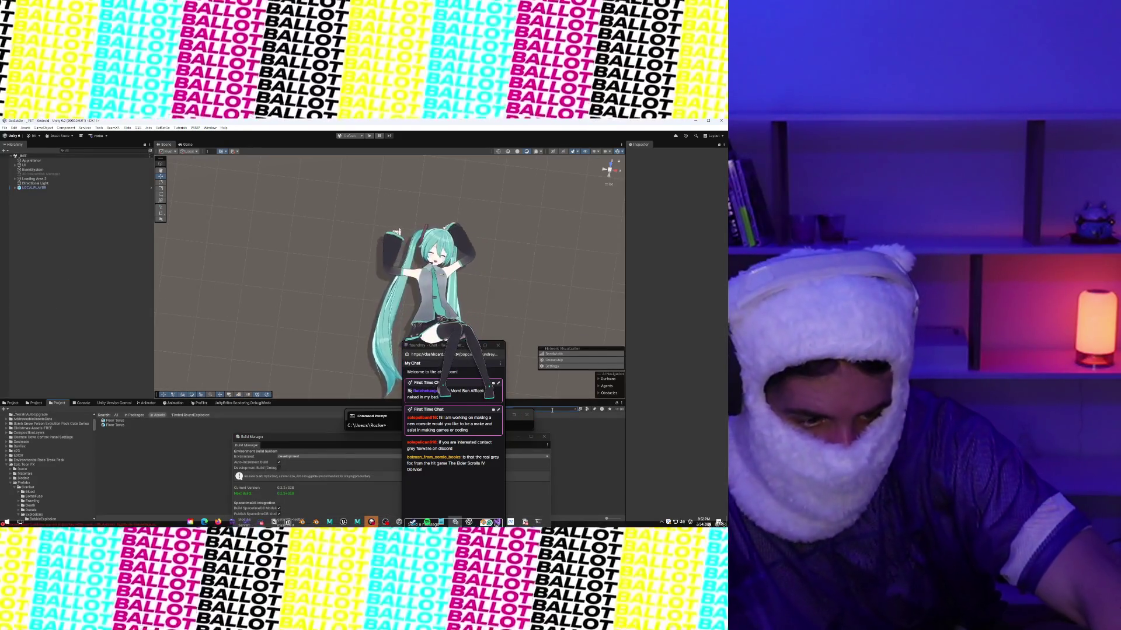
type("chocola")
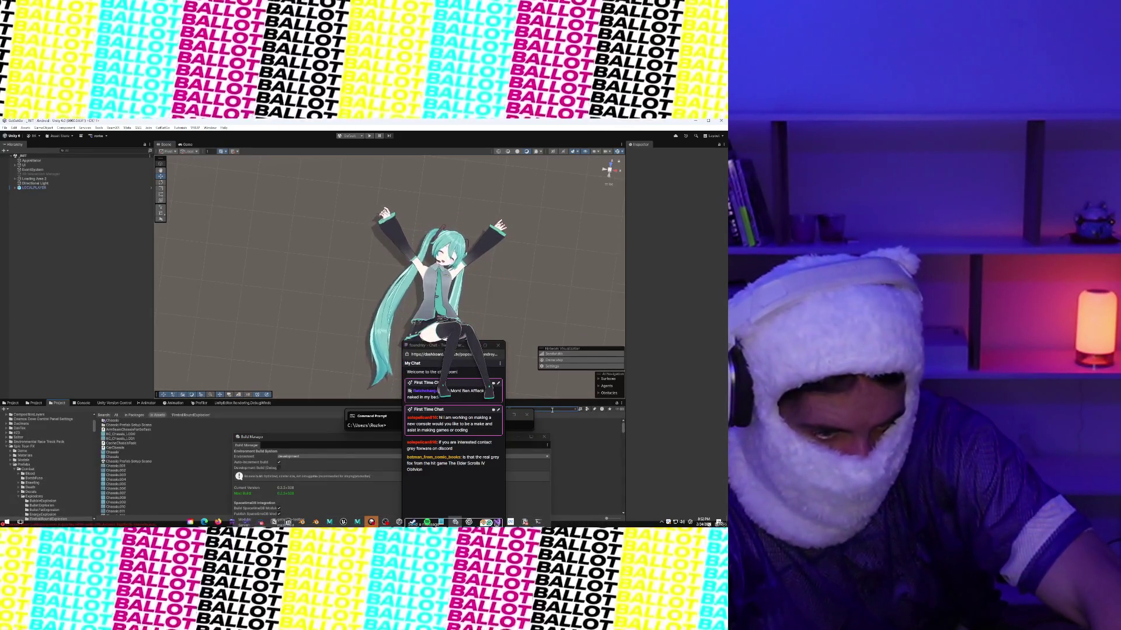
key("Escape")
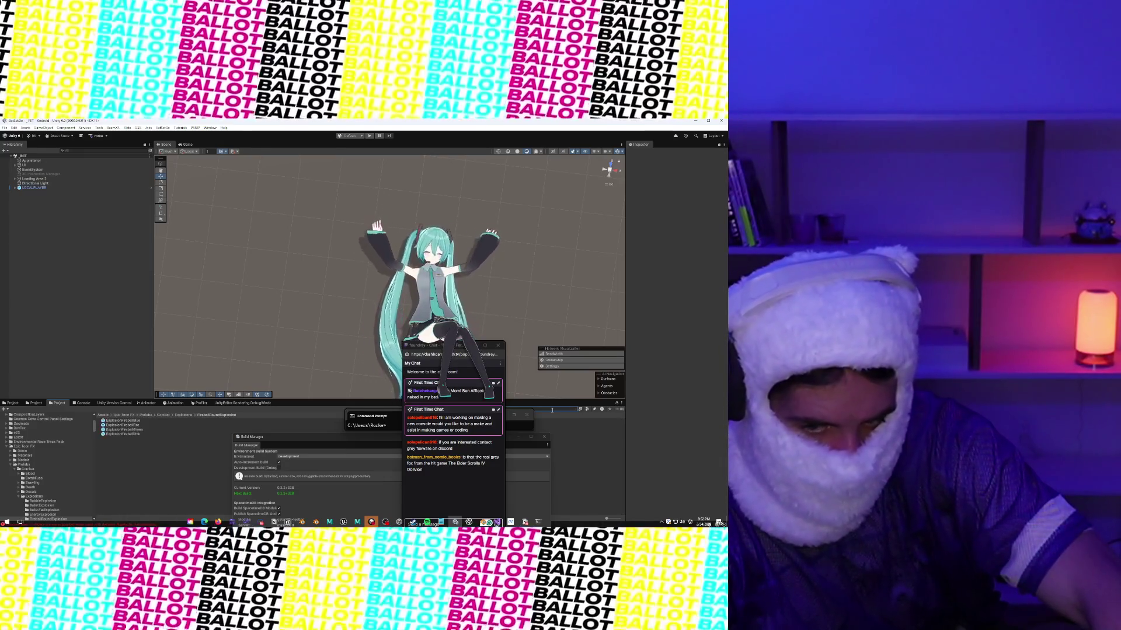
type("chocola")
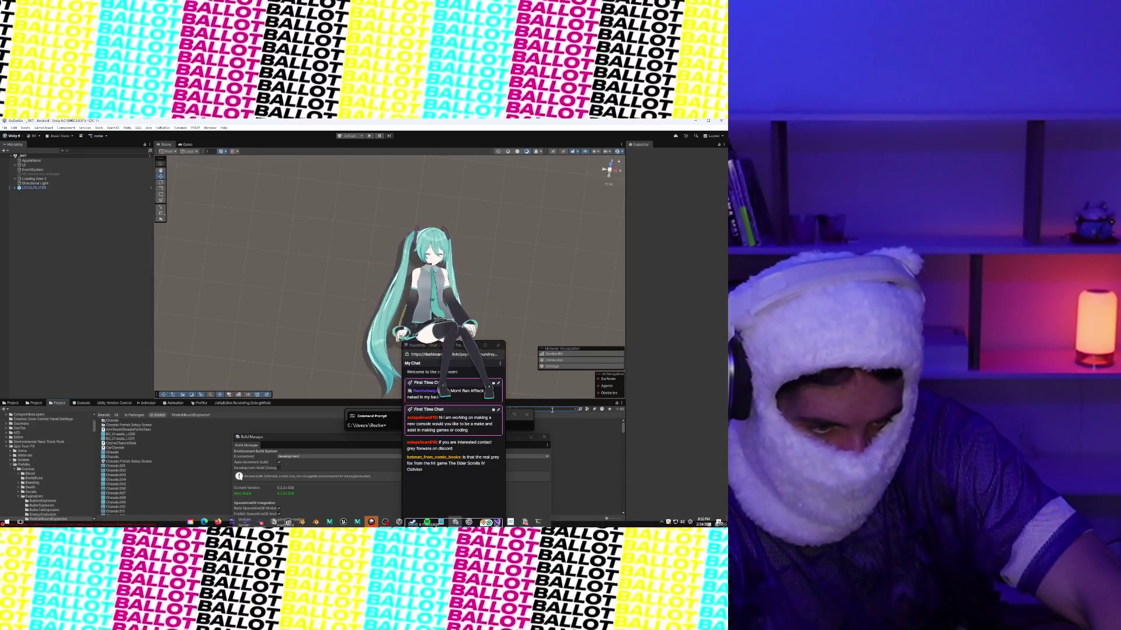
double_click(123, 420)
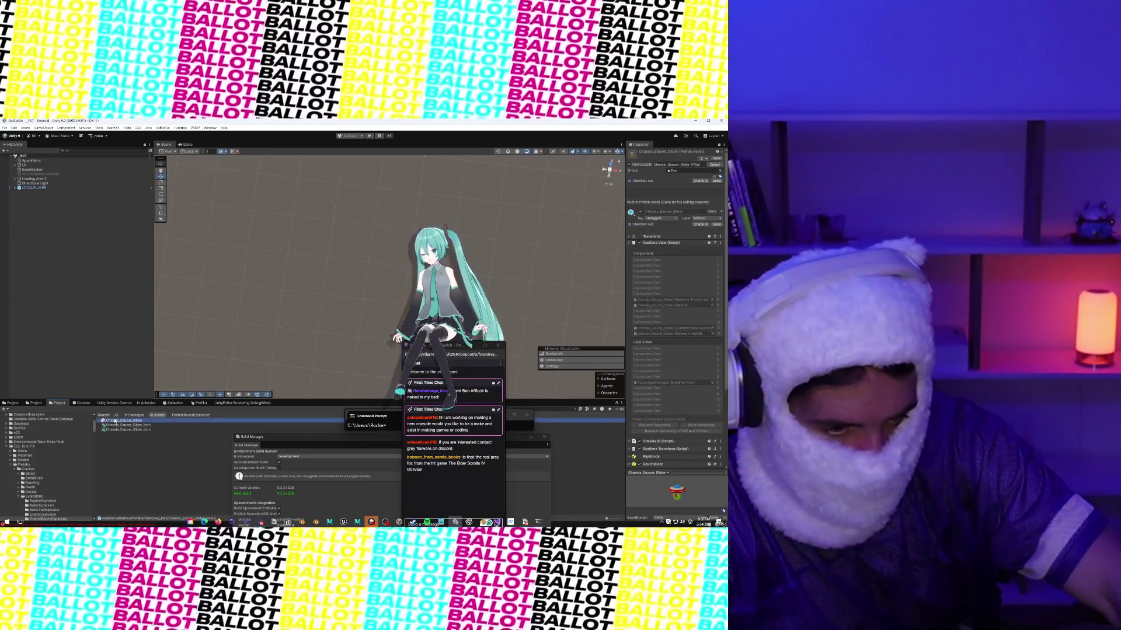
left_click(50, 334)
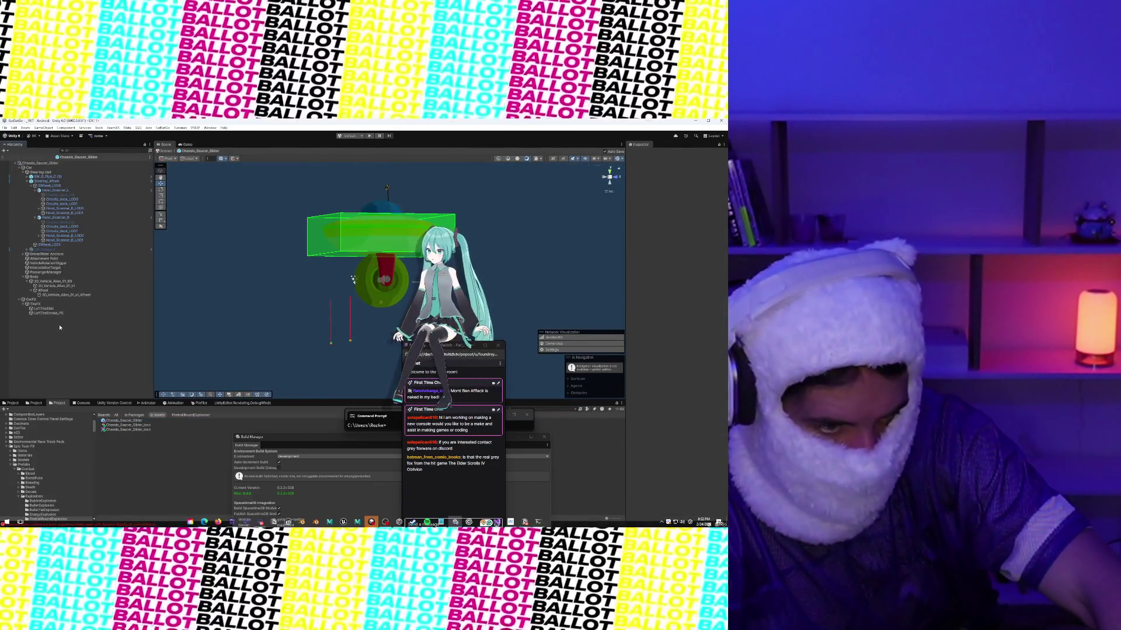
Step: Paste the copied saucer chassis into the prefab and inspect its Floor Torus(Clone) child
right_click(60, 327)
left_click(74, 293)
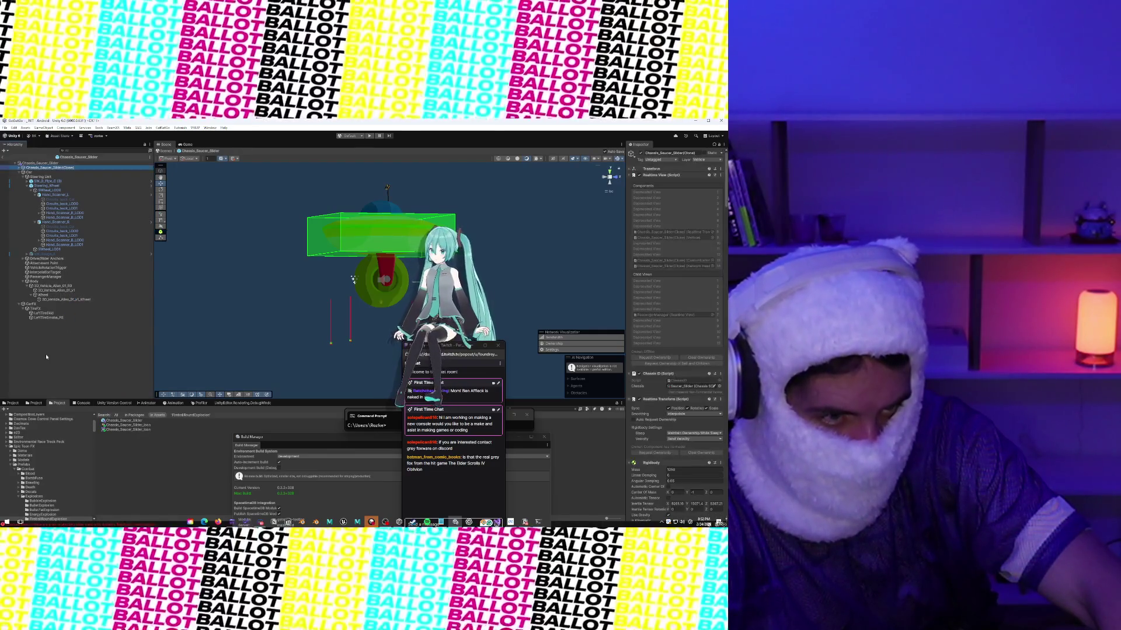
left_click(20, 171)
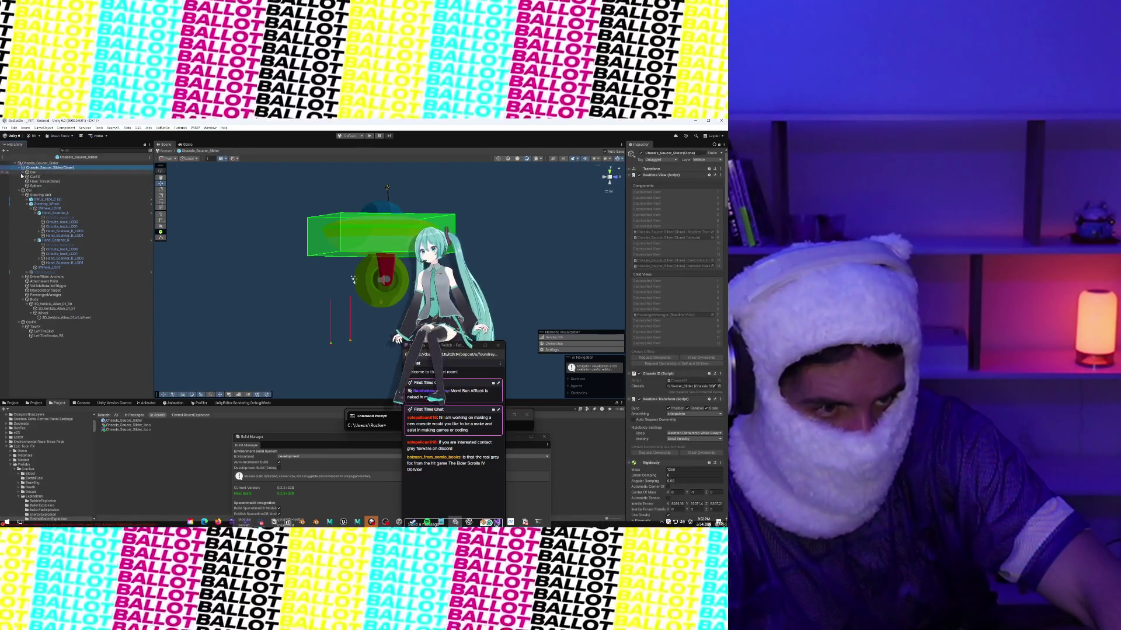
left_click(23, 176)
left_click(28, 185)
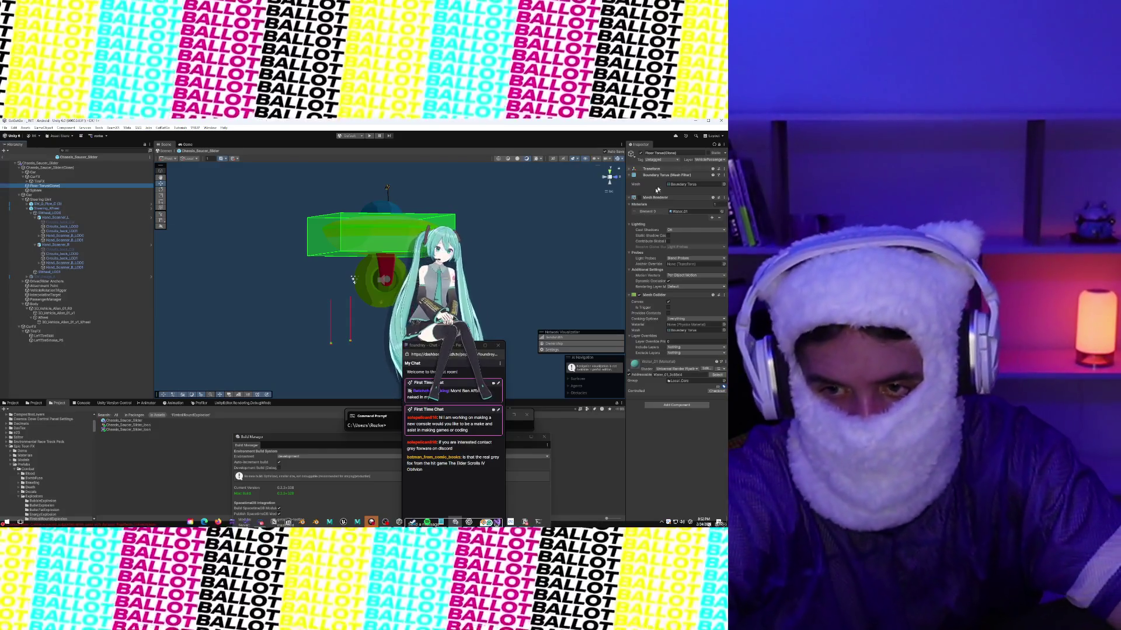
left_click(640, 198)
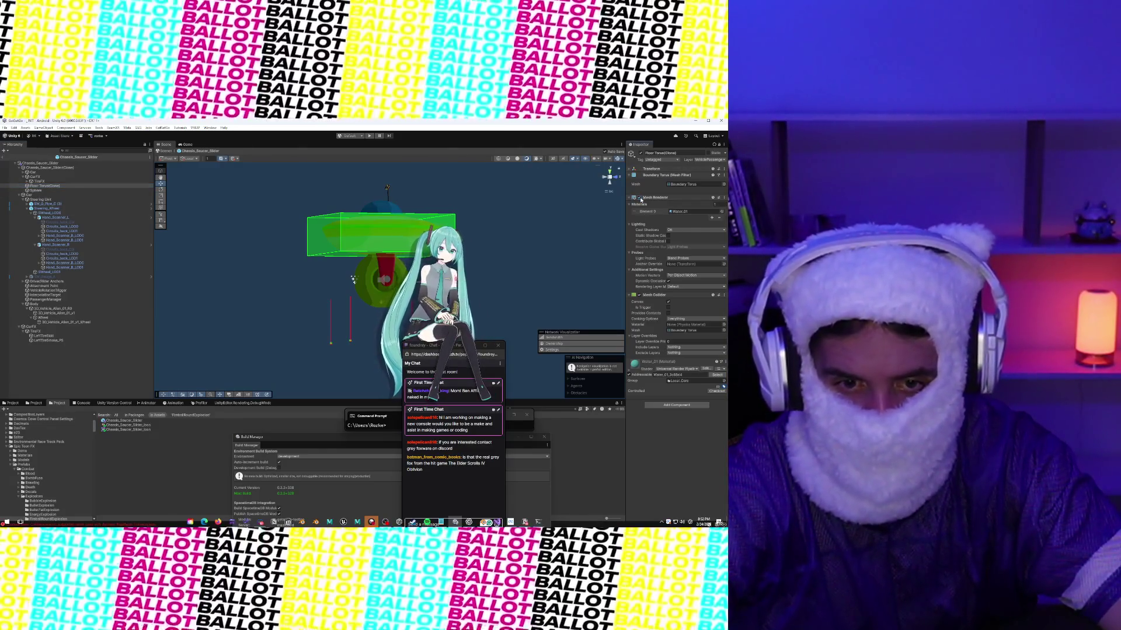
scroll(520, 219, "up", 3)
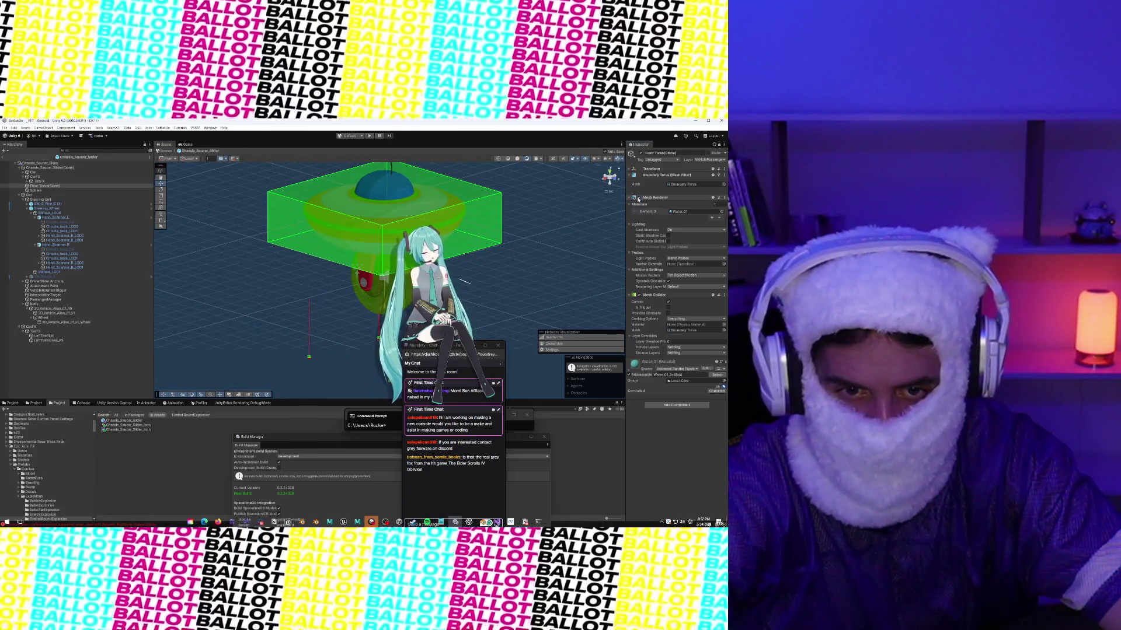
left_click_drag(373, 221, 333, 243)
scroll(332, 243, "up", 5)
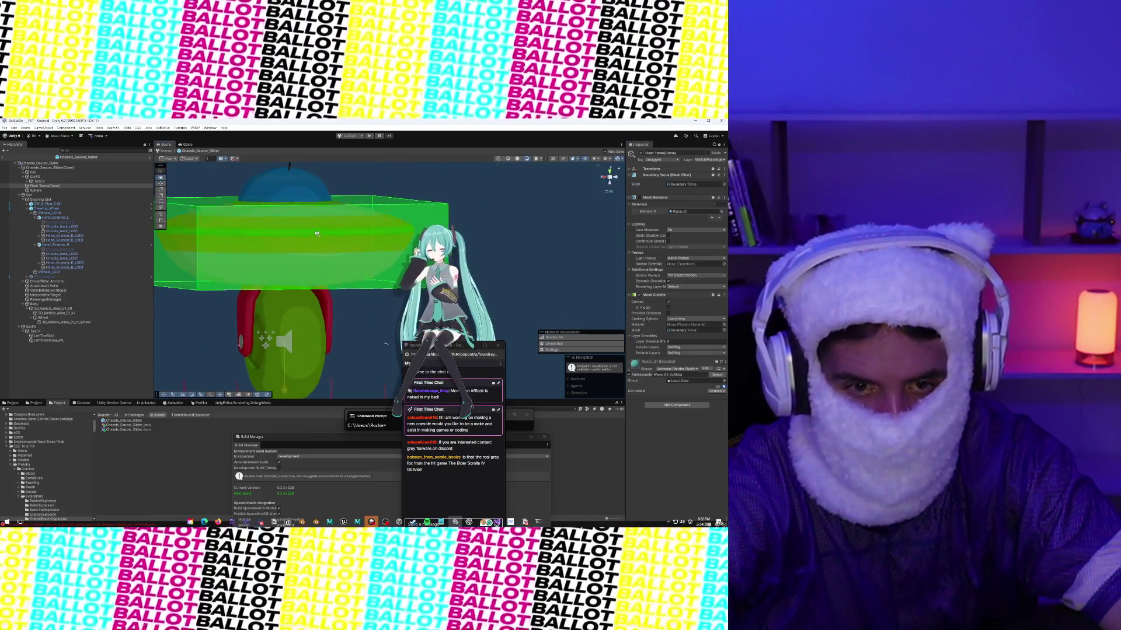
Step: Set Chassis_Saucer_Slider(Clone)'s Position Y and Z and its Rotation values to 0
left_click(77, 169)
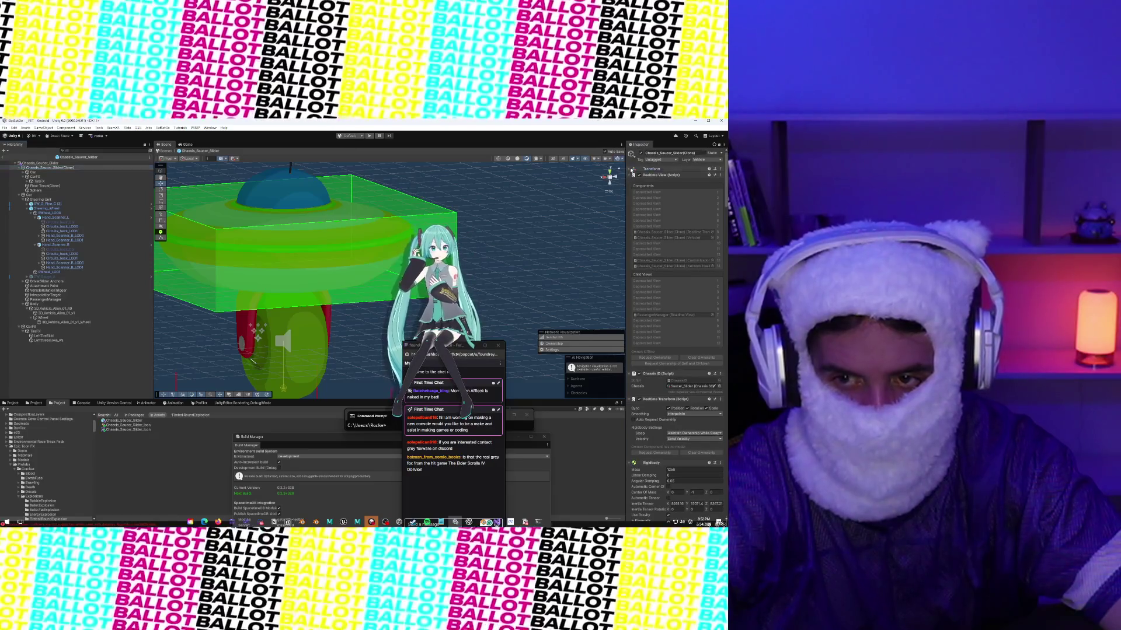
left_click(631, 169)
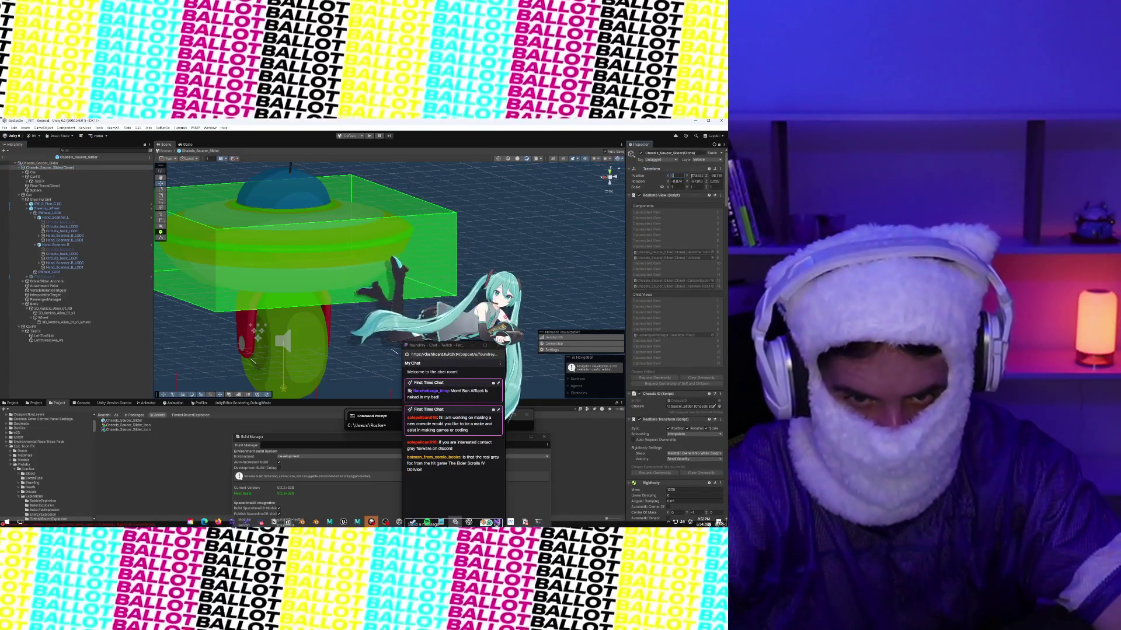
left_click(695, 176)
type("0")
left_click(712, 176)
type("0")
left_click(696, 183)
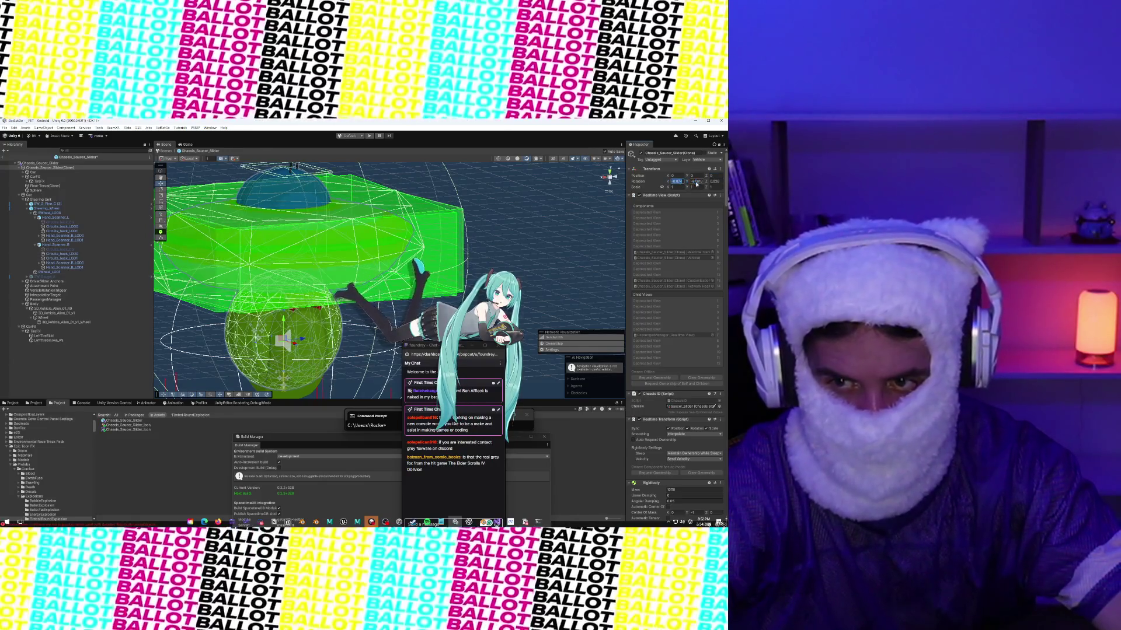
type("0")
left_click(712, 181)
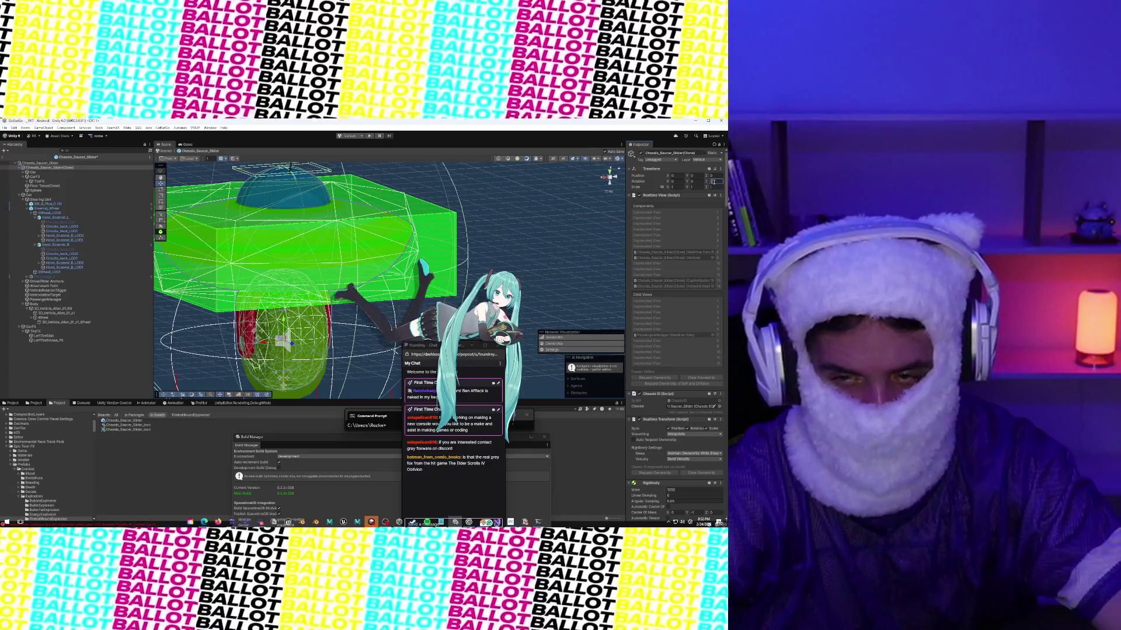
left_click(59, 173)
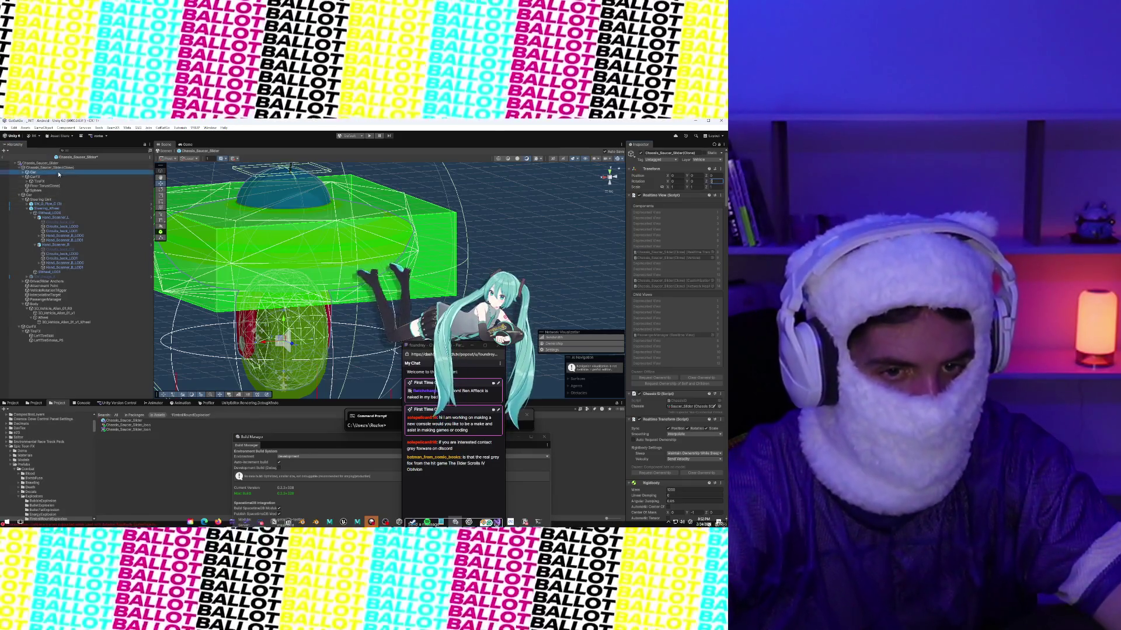
left_click(52, 186)
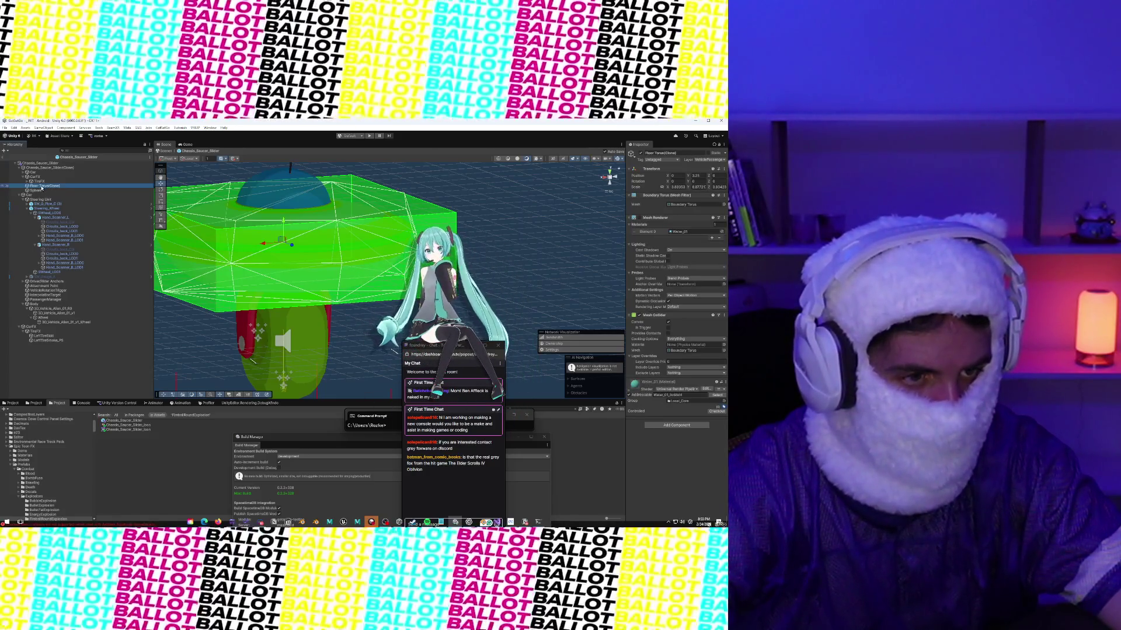
Step: Collapse CarFX and drag Floor Torus(Clone) and Sphere to a lower spot in the hierarchy
left_click(23, 176)
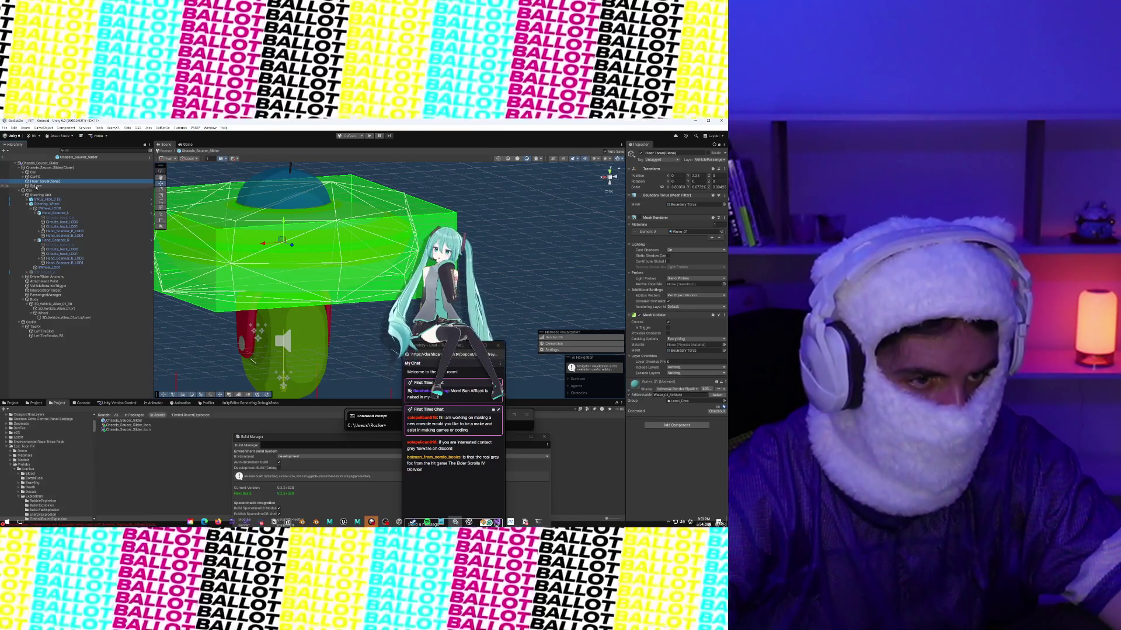
left_click(36, 186, "ctrl")
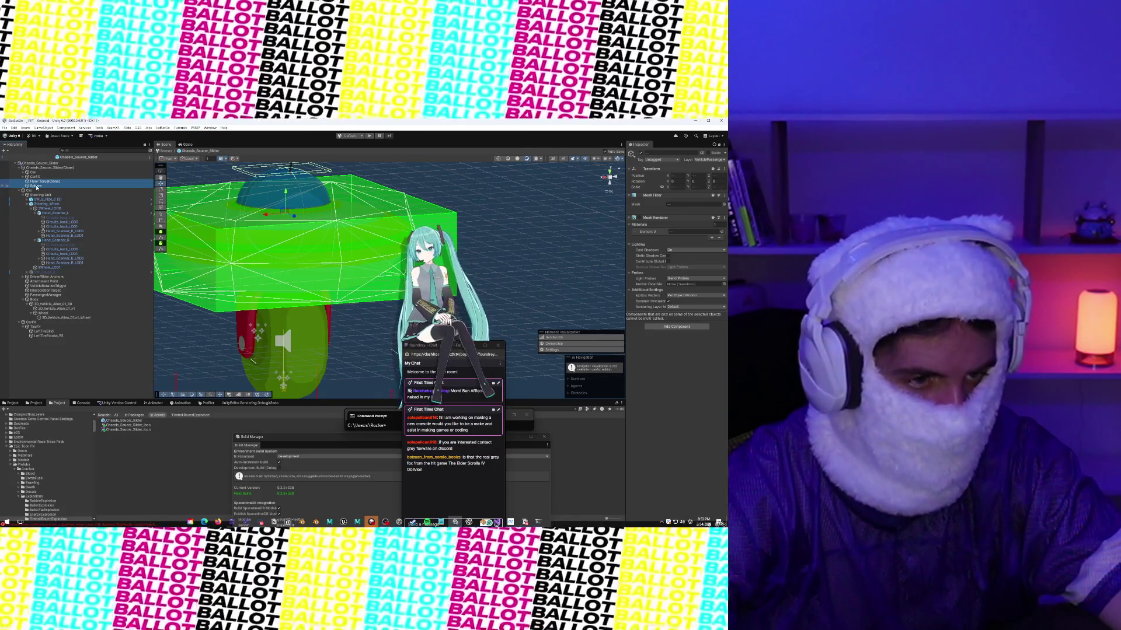
left_click_drag(41, 196, 51, 301)
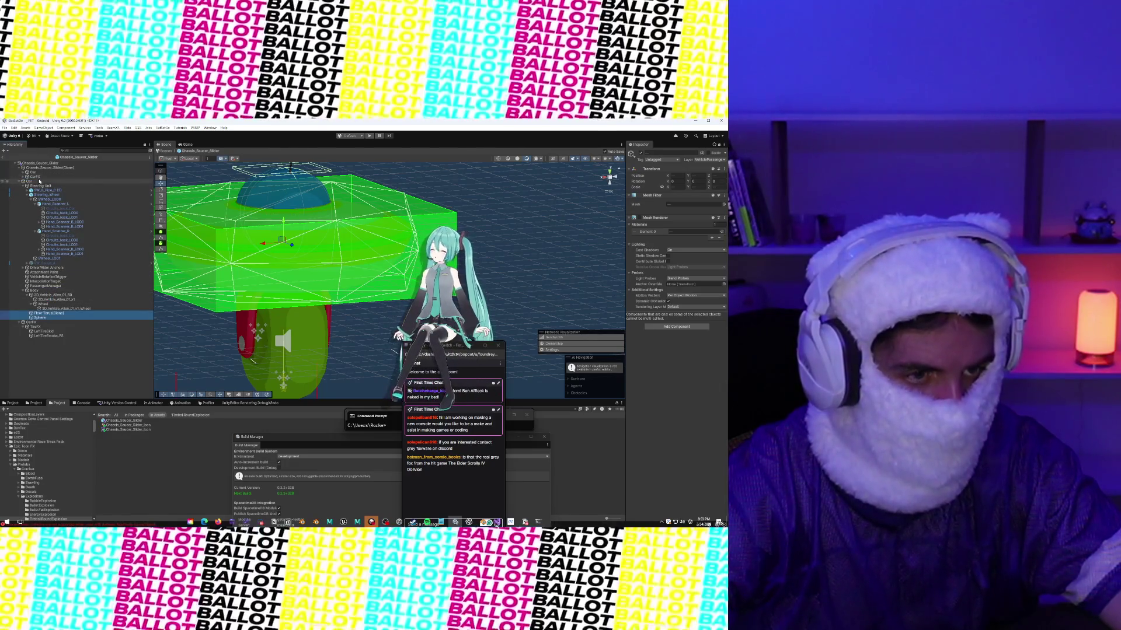
left_click(38, 170)
right_click(38, 170)
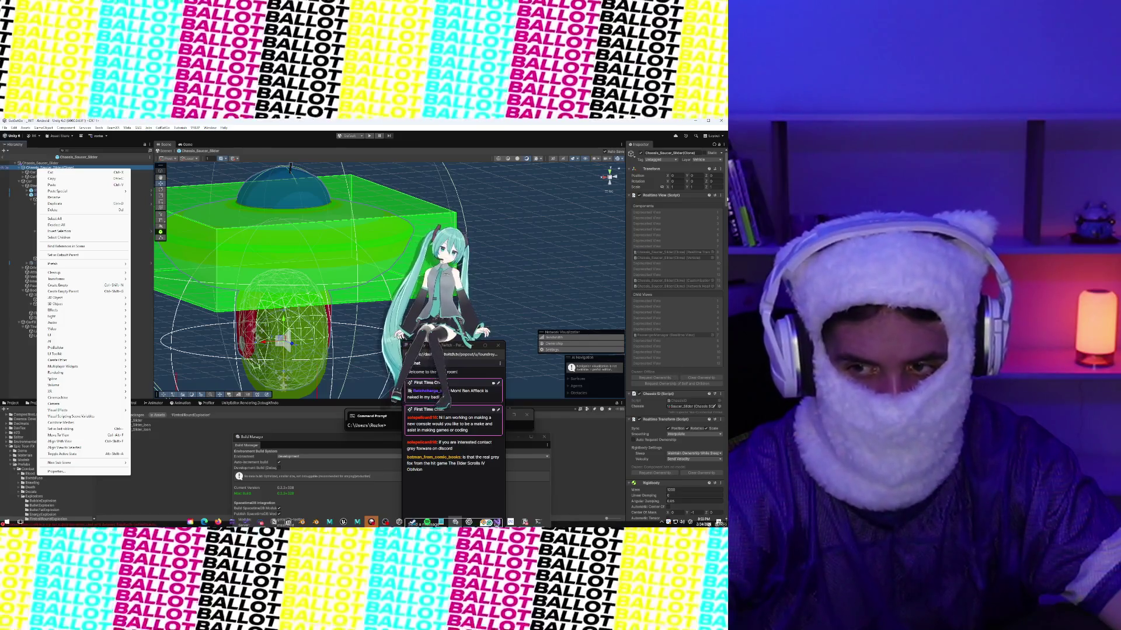
Step: Copy the Vehicle component settings and the Spring Rest Distance value
left_click_drag(725, 193, 725, 315)
left_click(720, 290)
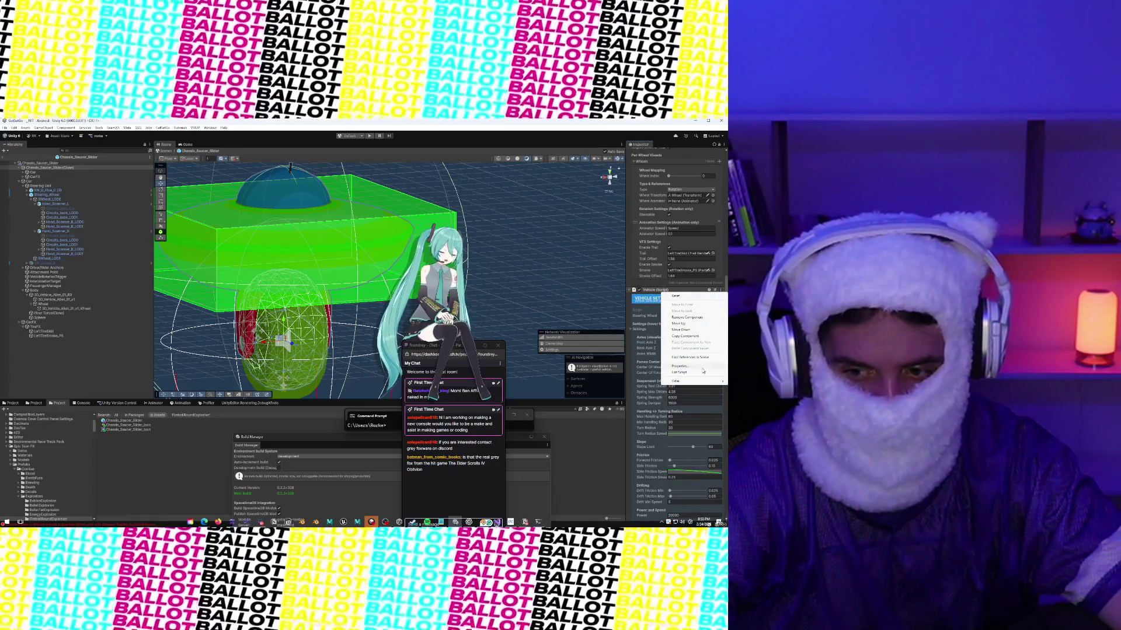
left_click(689, 336)
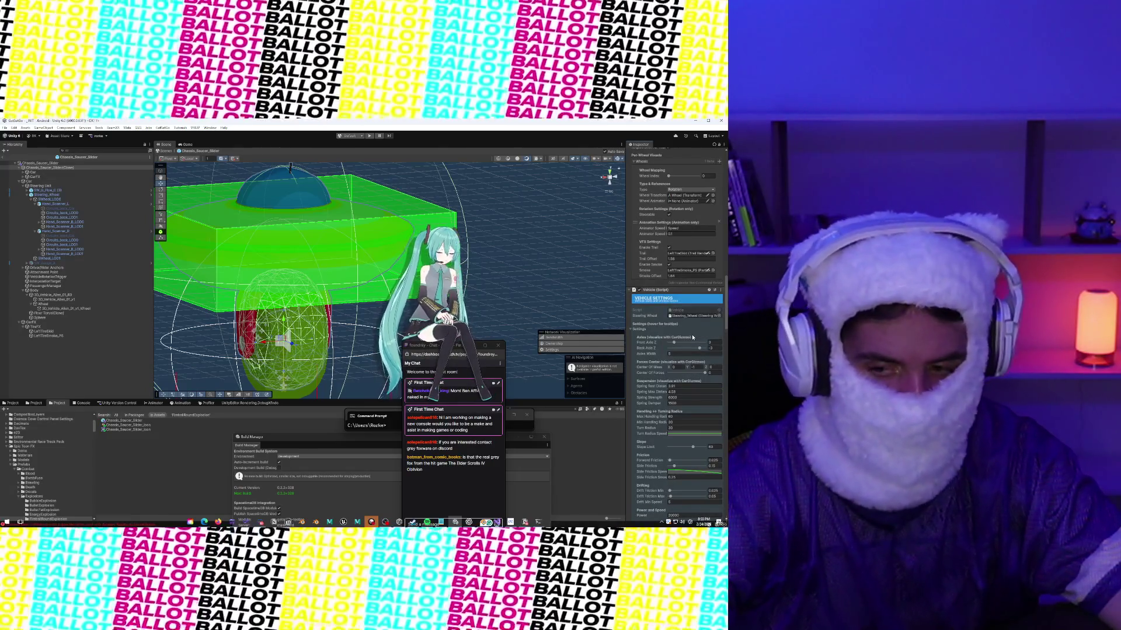
scroll(693, 339, "down", 5)
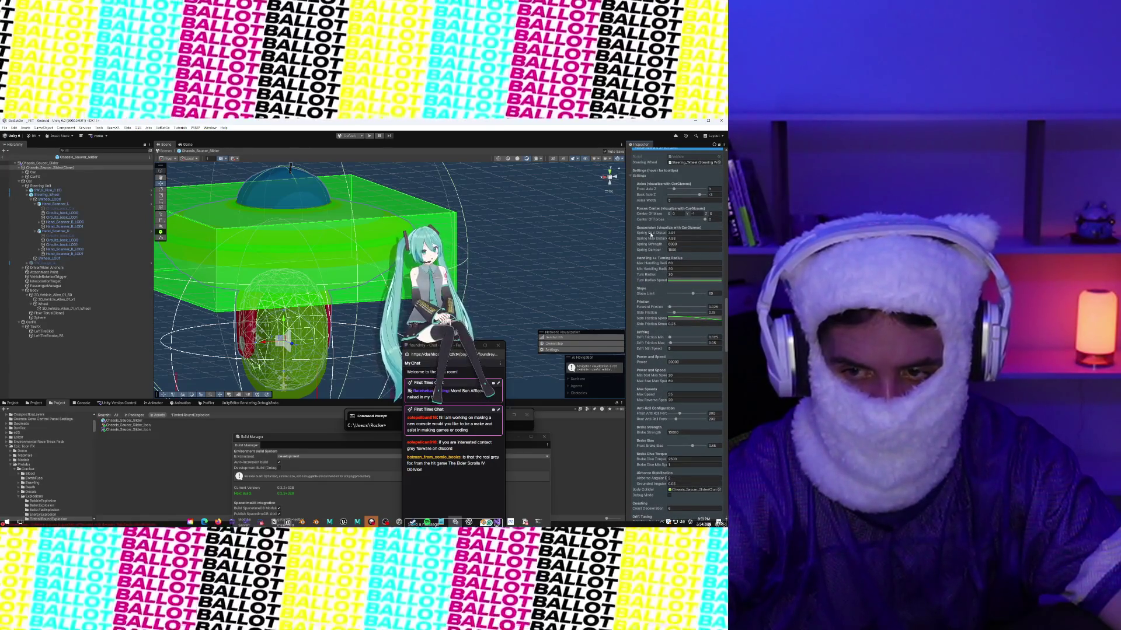
right_click(651, 234)
left_click(665, 252)
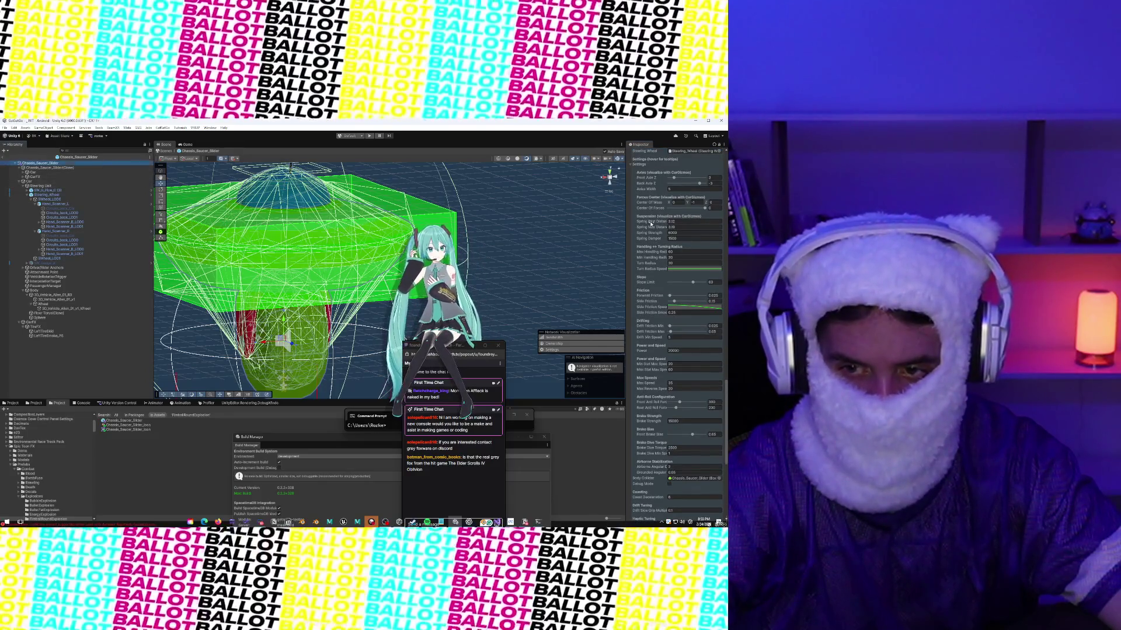
Step: Paste the copied value into the root Chassis_Saucer_Slider's Spring Max Distance
left_click(48, 190)
left_click(49, 167)
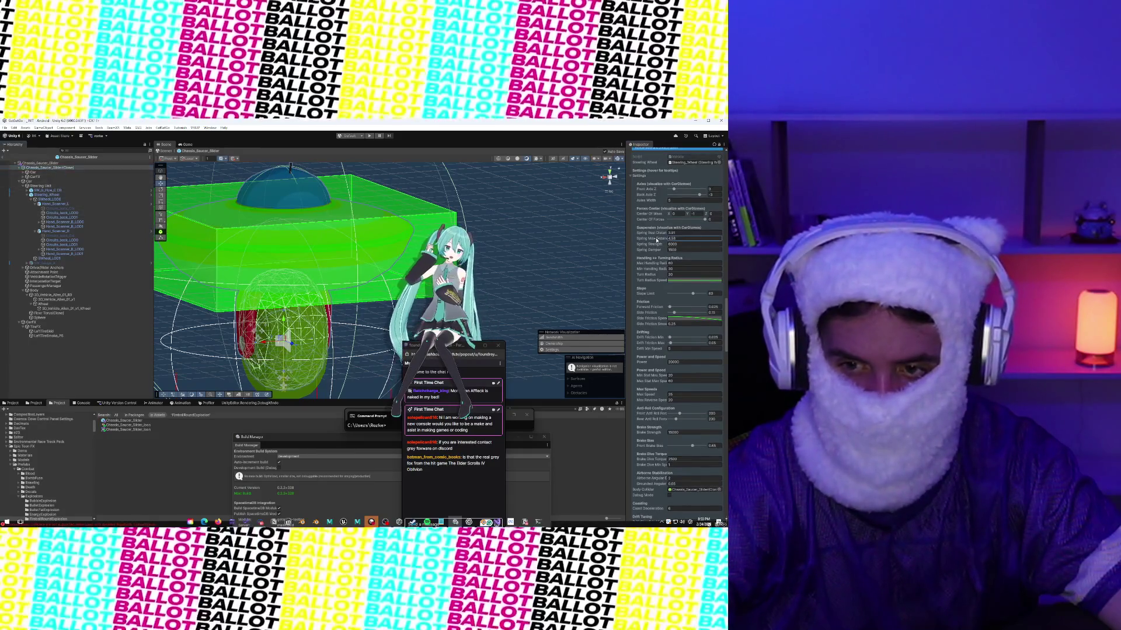
left_click(81, 164)
right_click(643, 228)
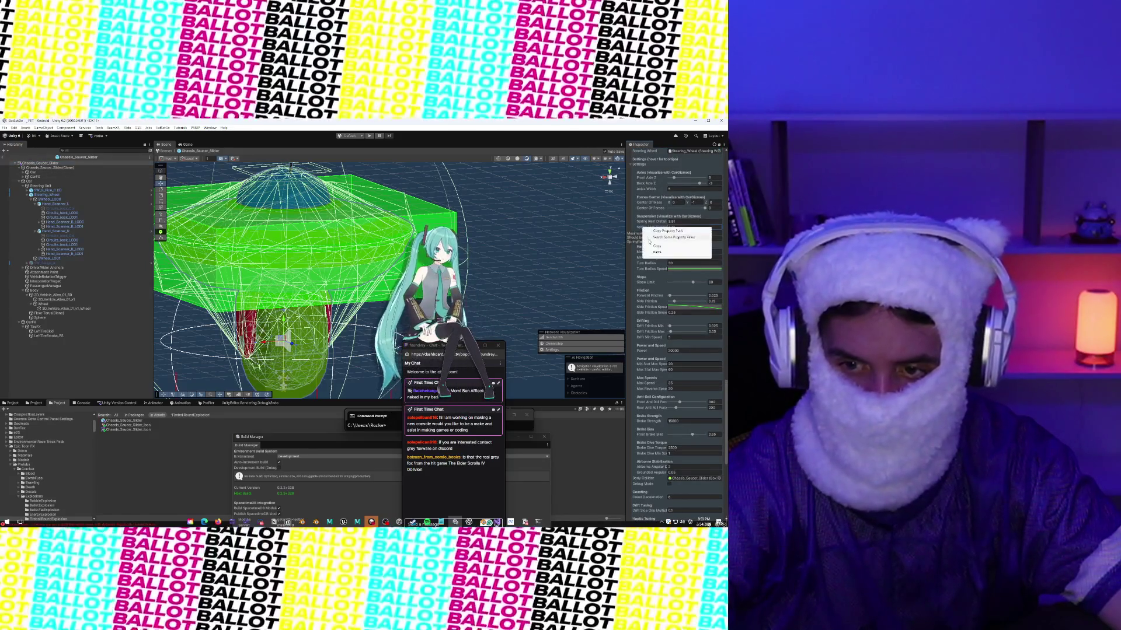
left_click(654, 253)
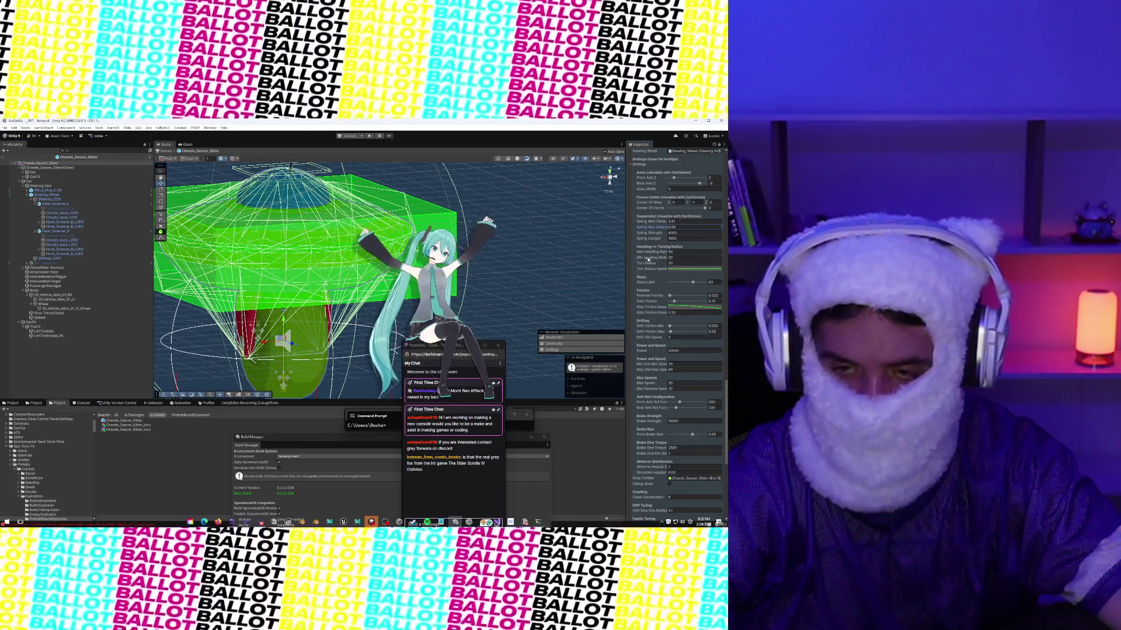
scroll(655, 251, "down", 5)
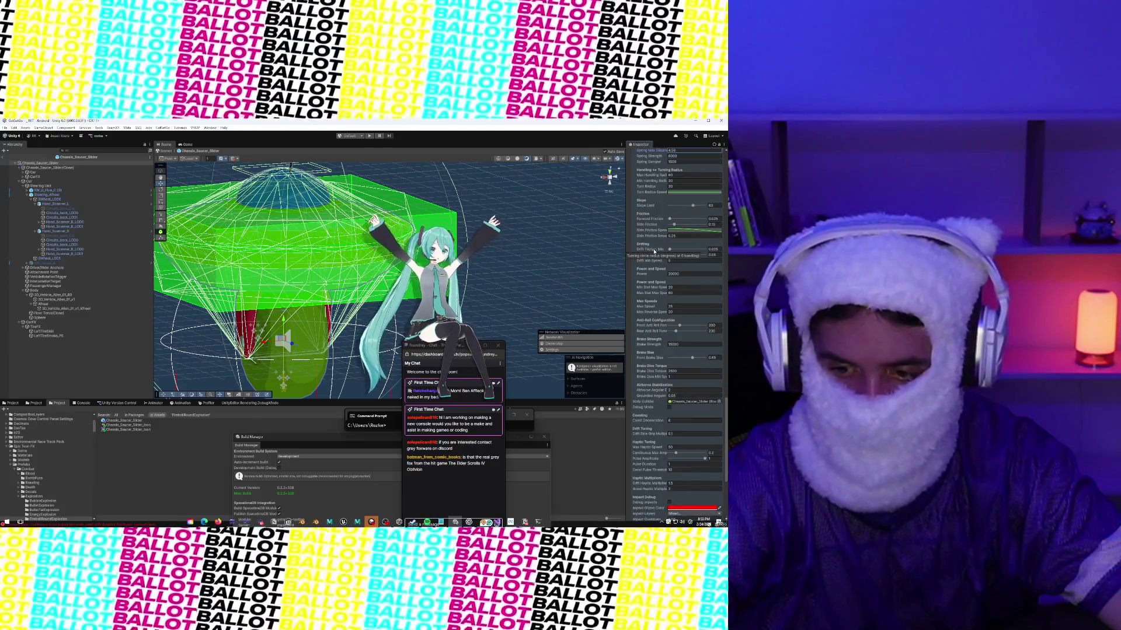
scroll(655, 252, "down", 10)
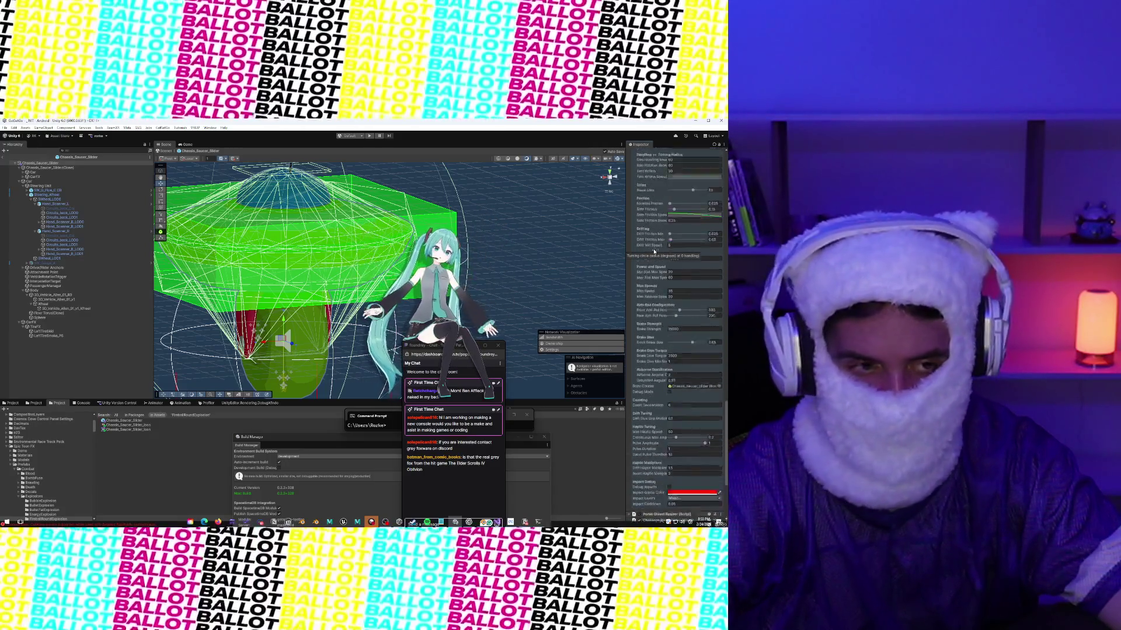
scroll(654, 251, "down", 10)
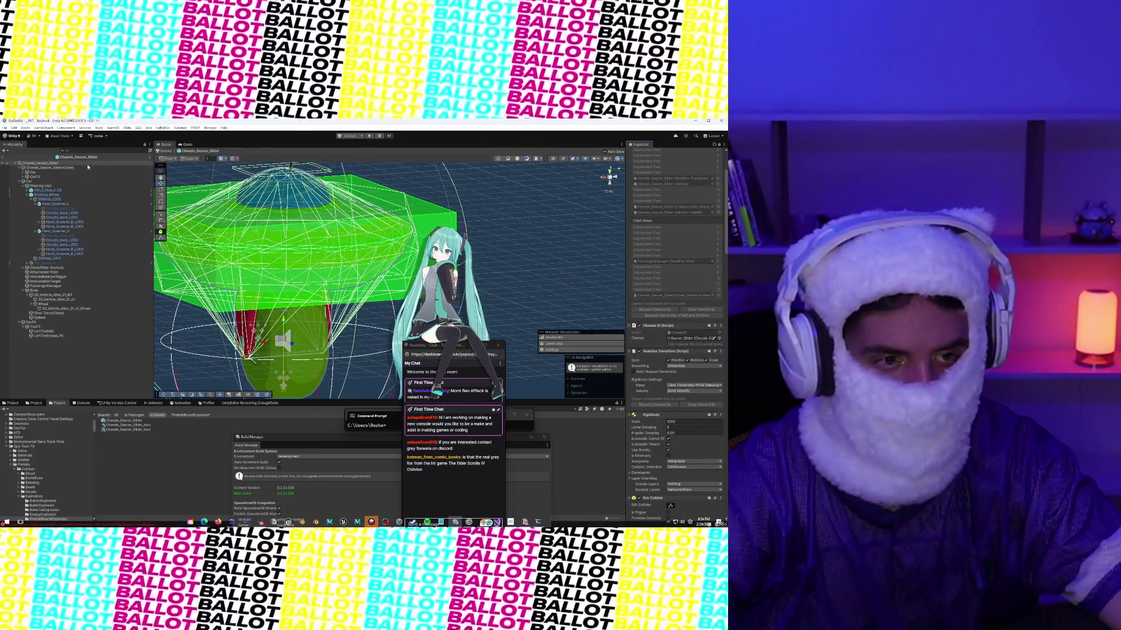
right_click(88, 168)
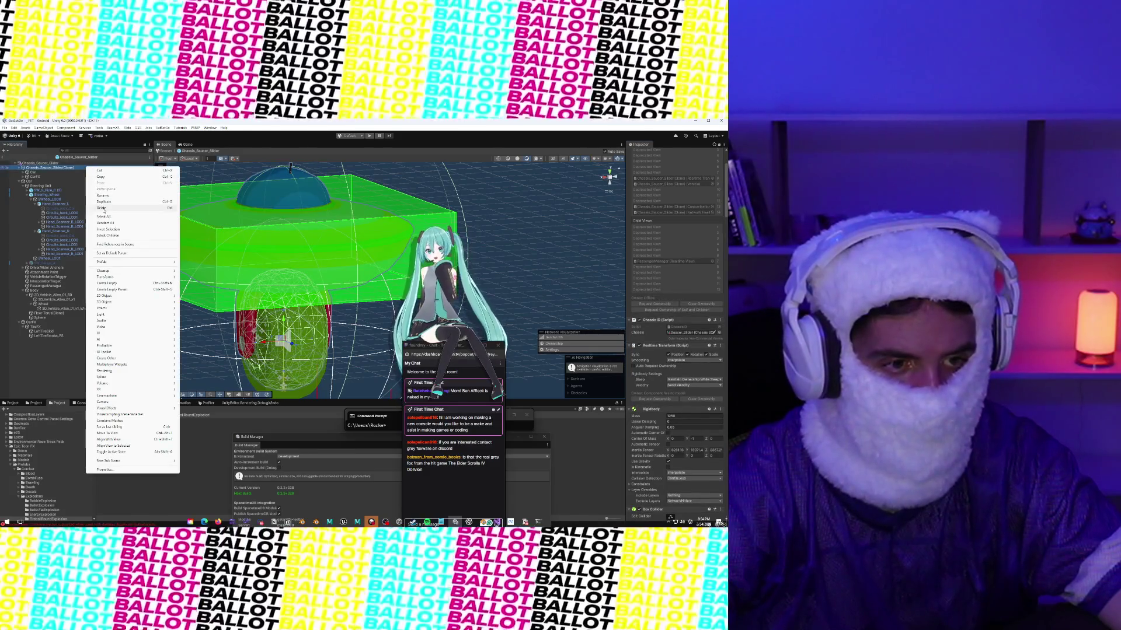
Step: Delete the pasted Chassis_Saucer_Slider(Clone) object
left_click(104, 208)
left_click(41, 168)
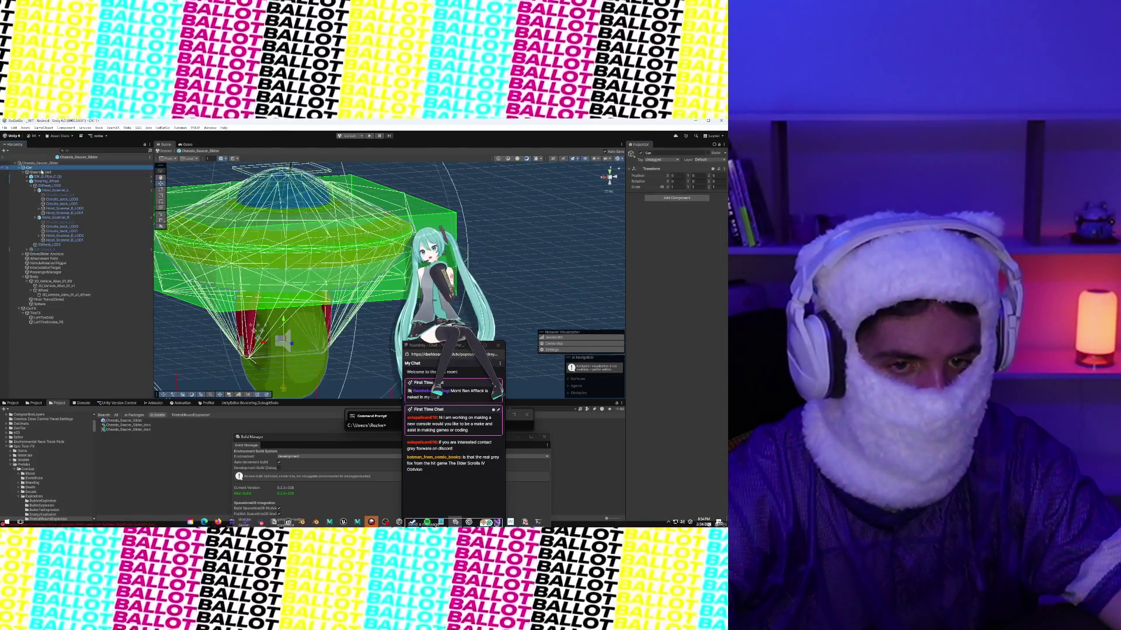
left_click(52, 295)
Step: Remove the Mesh Collider component from the saucer body 3D_Vehicle_Alien_01_v1
left_click(53, 285)
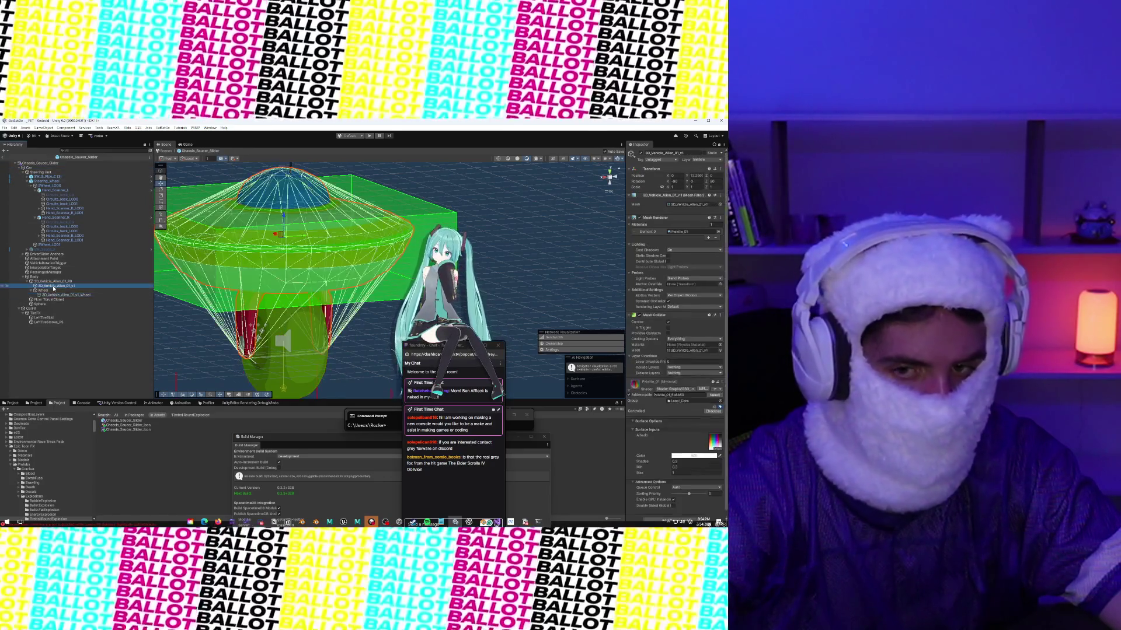
left_click(721, 315)
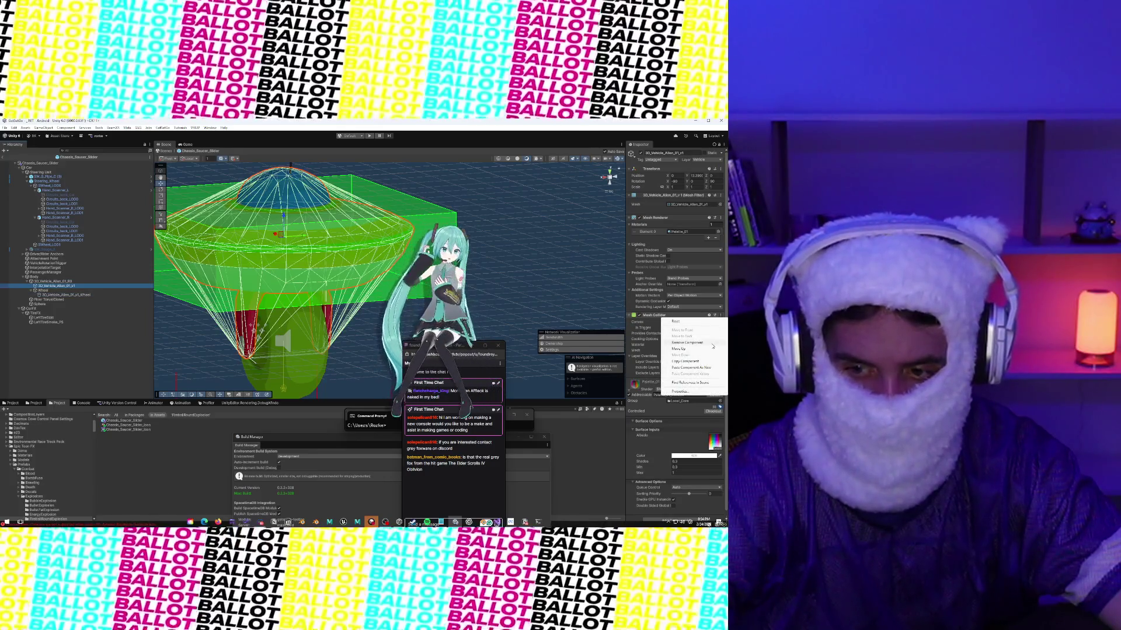
left_click(712, 344)
left_click(78, 300)
mouse_move(201, 259)
left_mouse_down()
mouse_move(179, 330)
mouse_move(6, 222)
left_mouse_up()
left_click(604, 178)
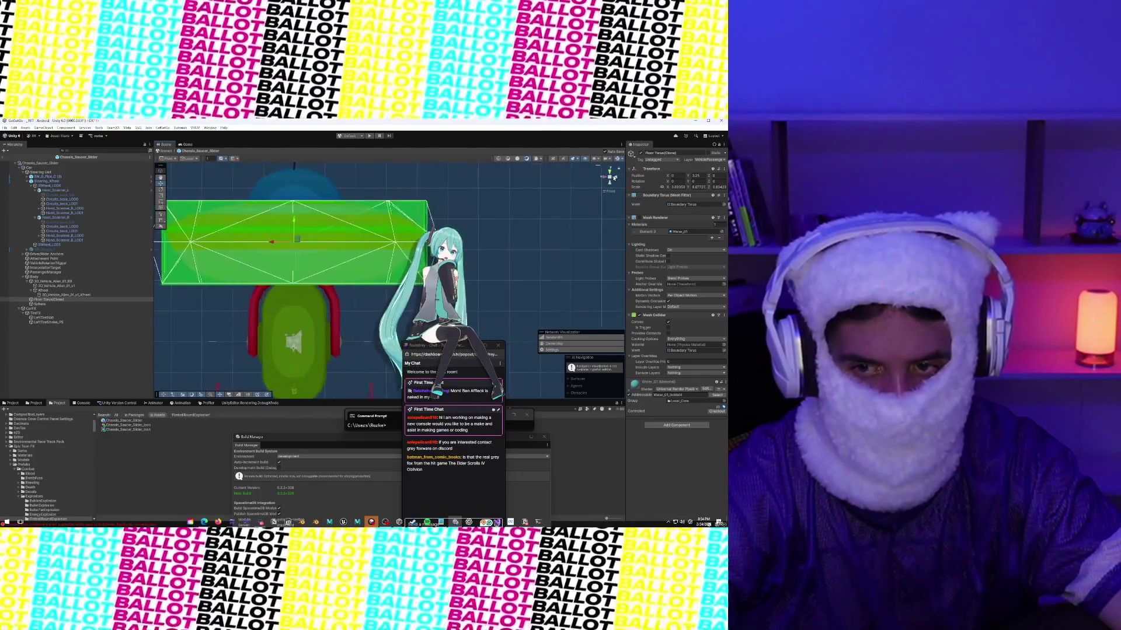
Step: Untick Normal Vehicle Gizmos on the Chassis_Saucer_Slider vehicle
left_click_drag(480, 192, 528, 181)
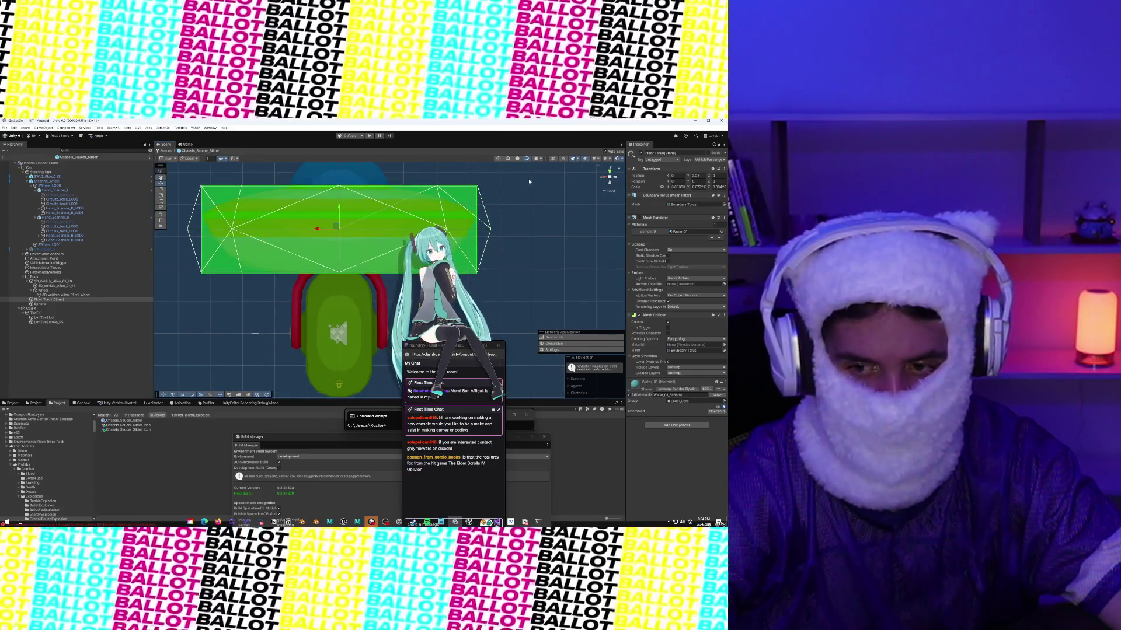
left_click(477, 205)
scroll(655, 310, "down", 15)
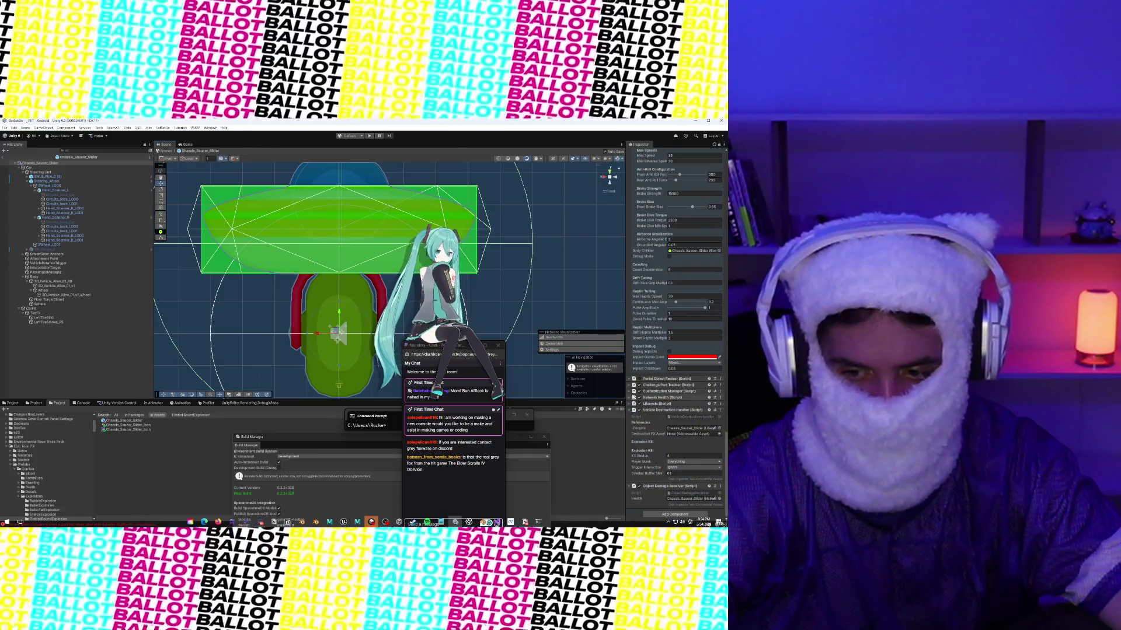
scroll(641, 325, "down", 10)
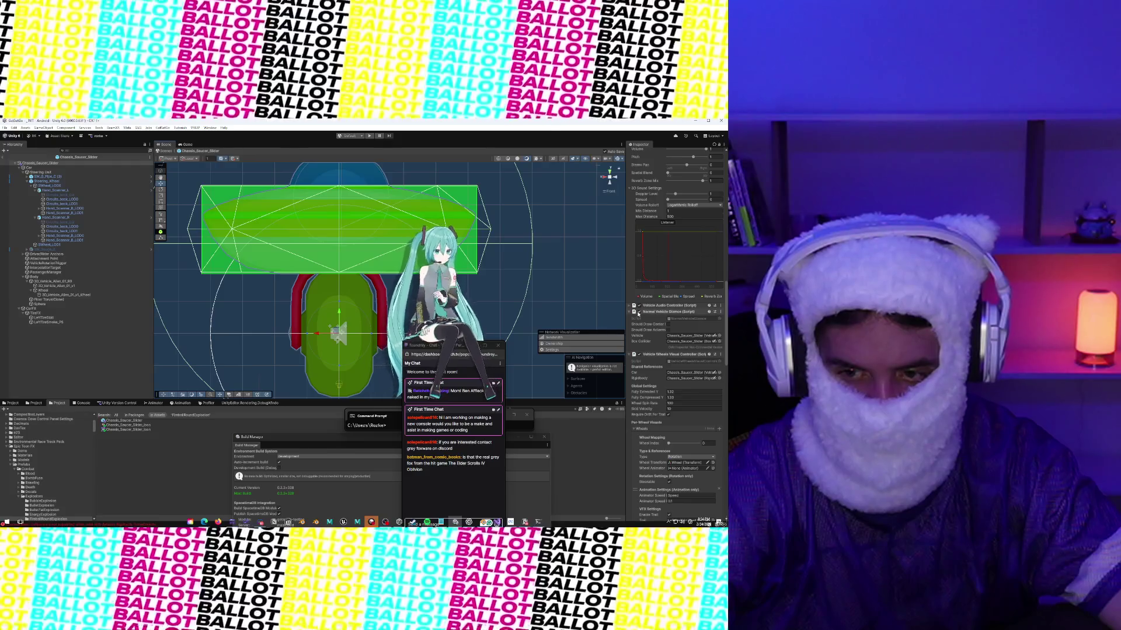
left_click(638, 312)
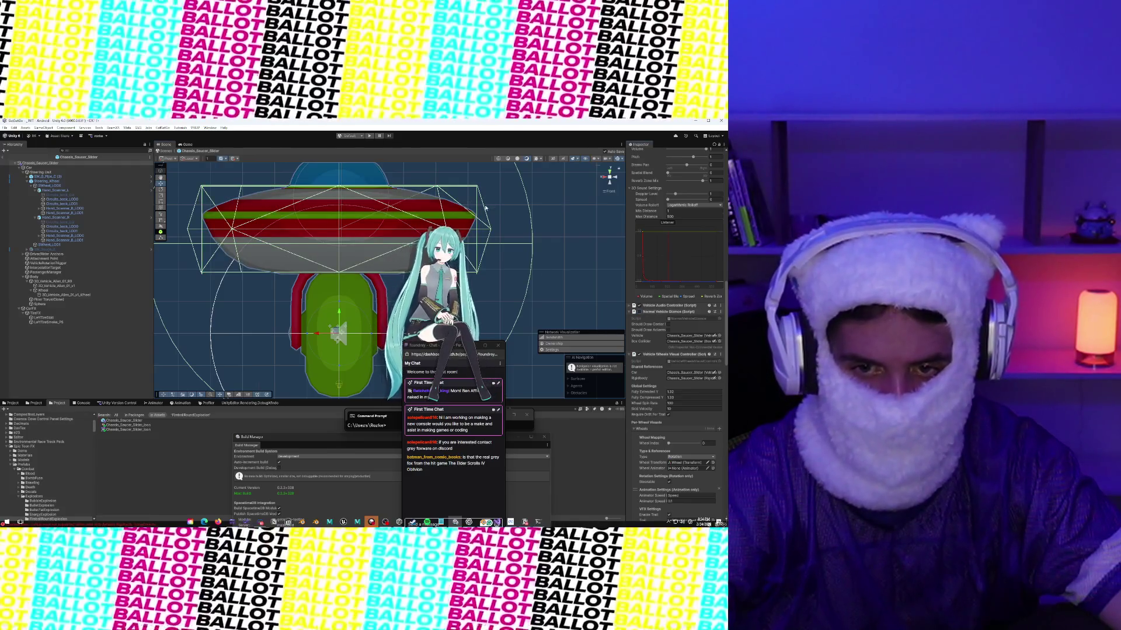
left_click(485, 208)
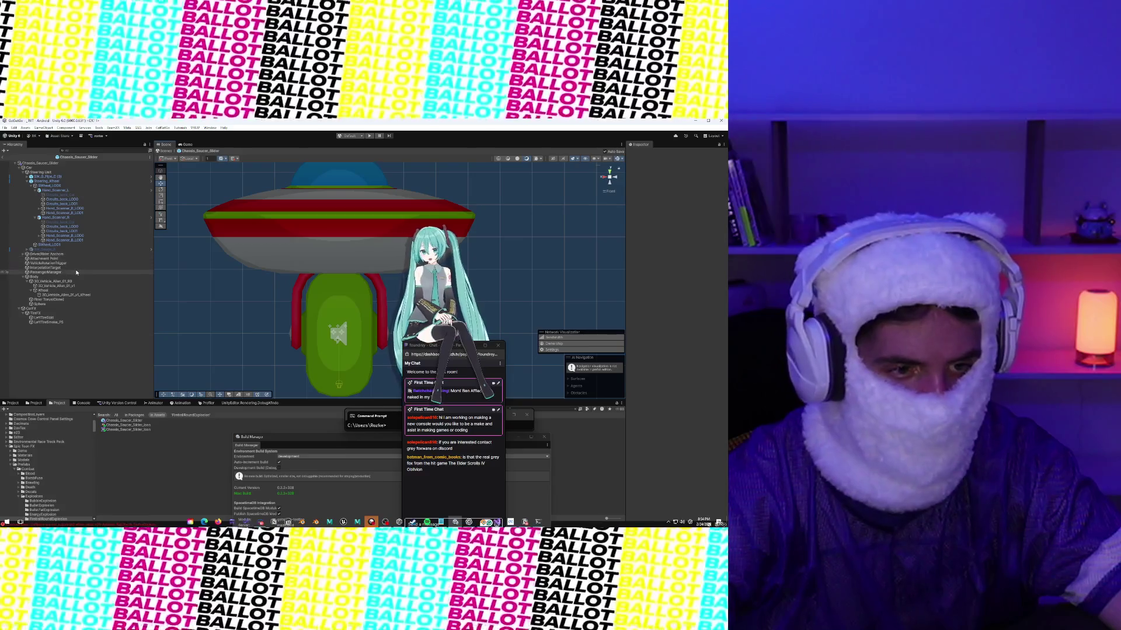
Step: Scale the Floor Torus(Clone) boundary down to X 3.546 and Y 8.433
left_click(231, 225)
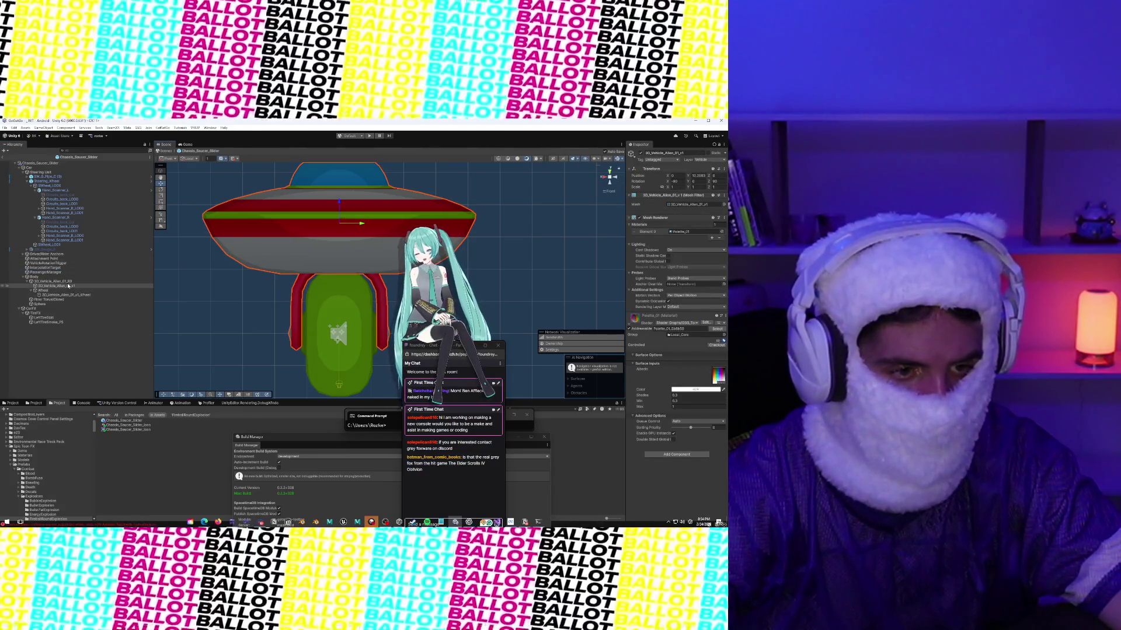
left_click(67, 299)
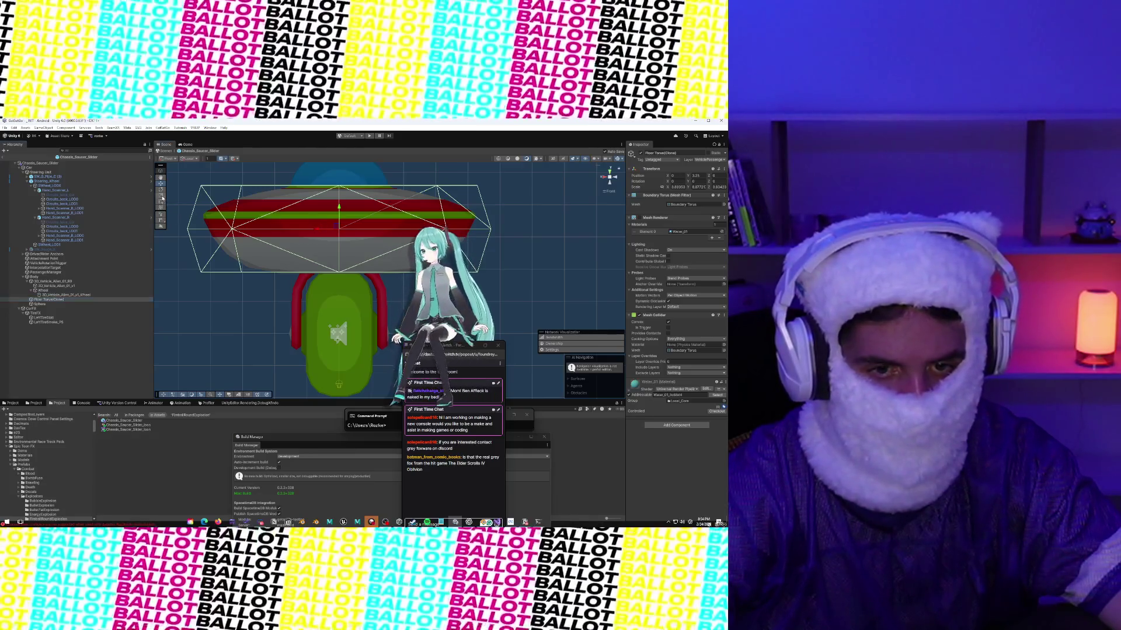
left_click_drag(316, 229, 319, 230)
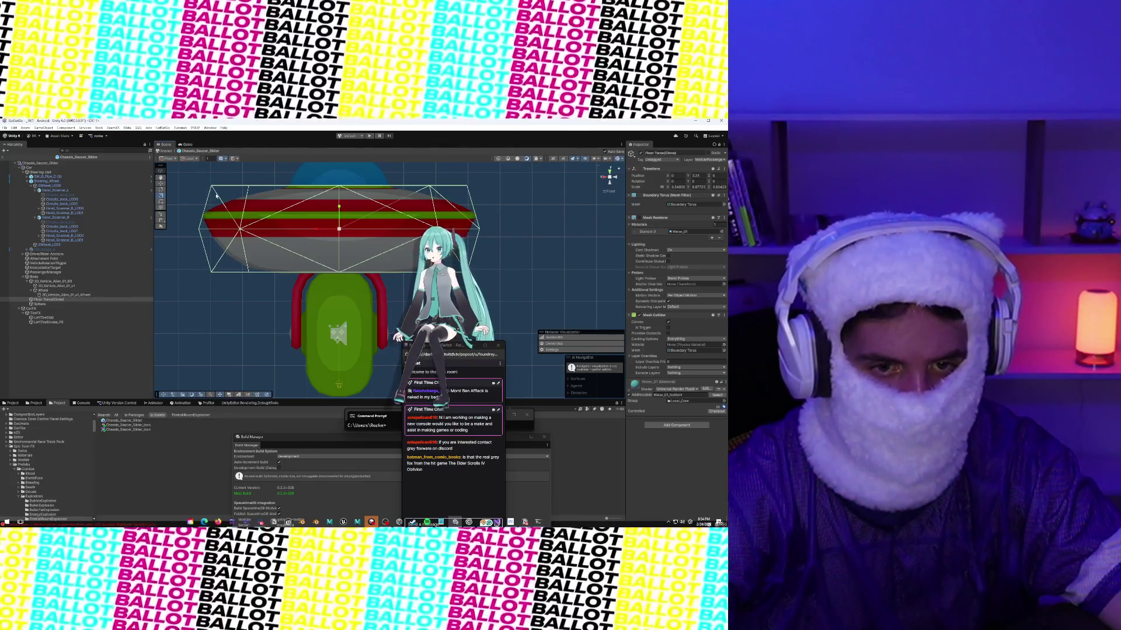
left_click_drag(340, 208, 340, 210)
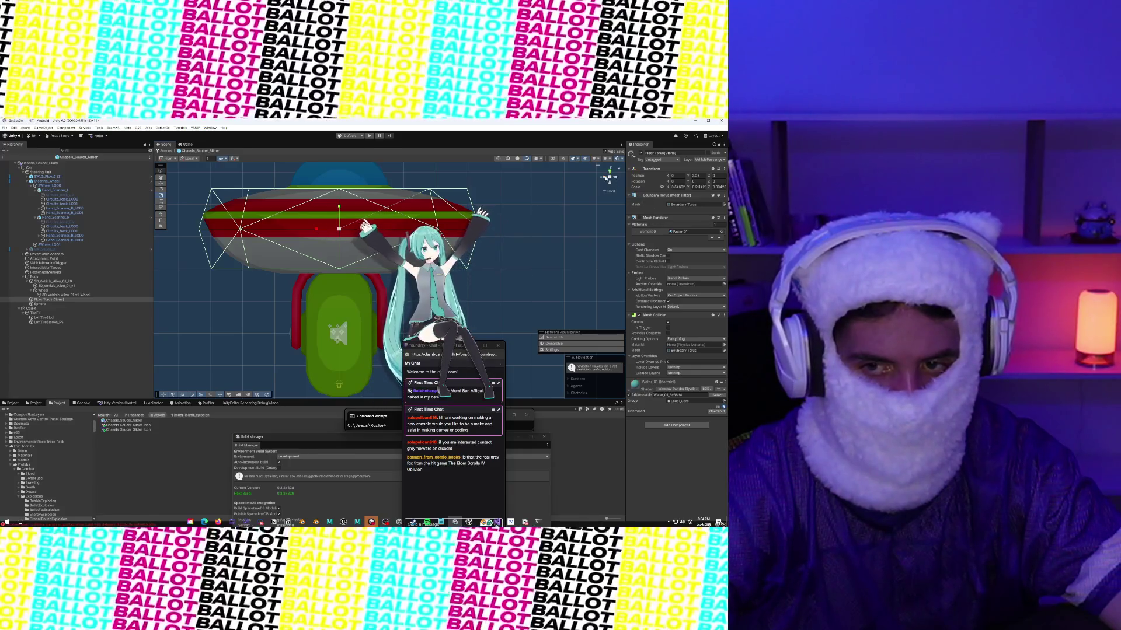
Step: Narrow the Floor Torus(Clone) Z scale to about 8.547 from the Right view
left_click(603, 179)
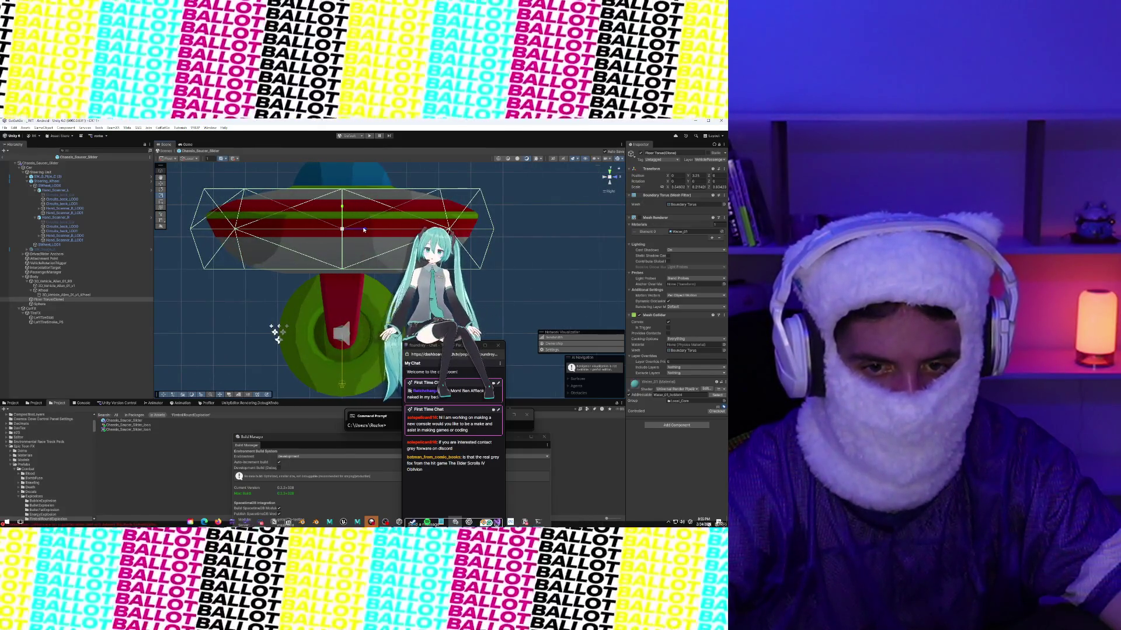
left_click_drag(365, 229, 363, 230)
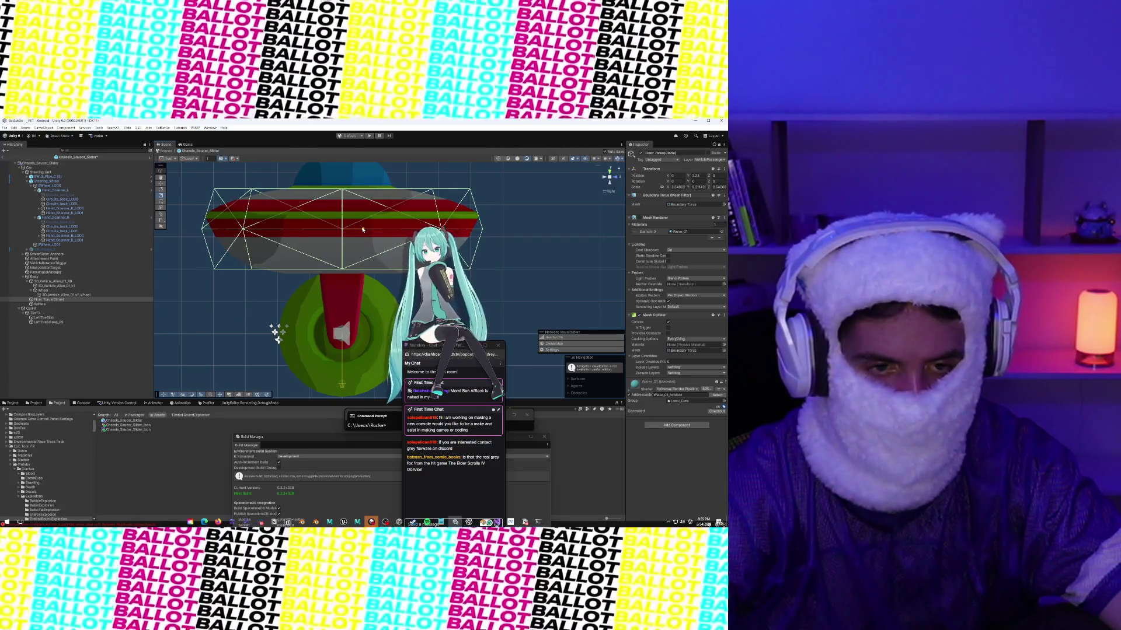
left_click(604, 178)
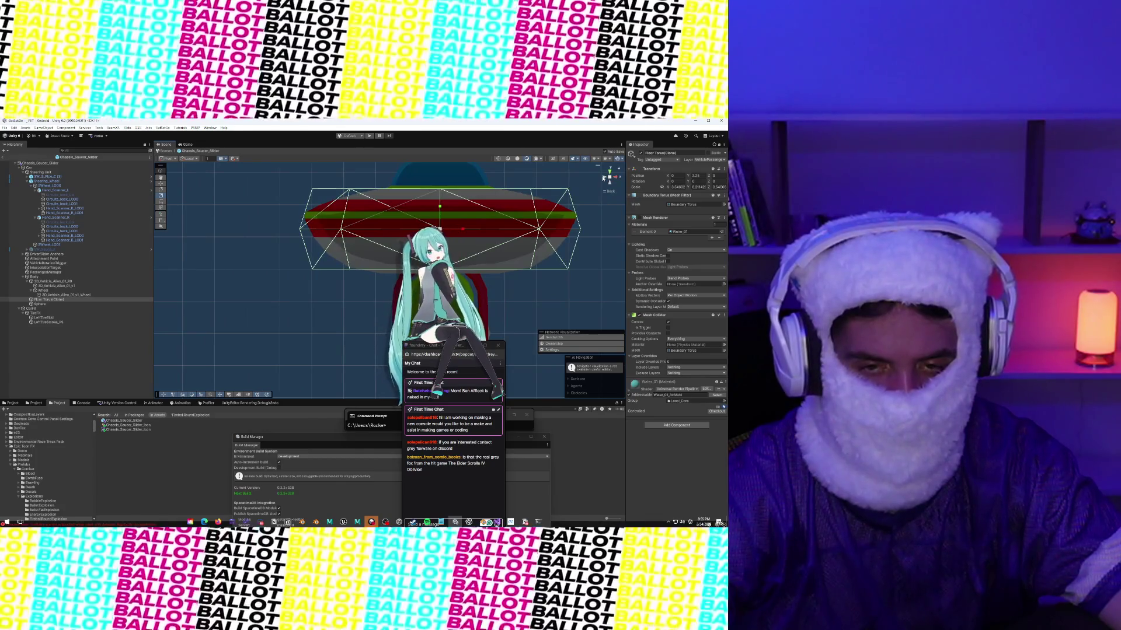
Step: Orbit around the saucer to check the torus fit, then frame the wheel
left_click_drag(538, 214, 427, 217)
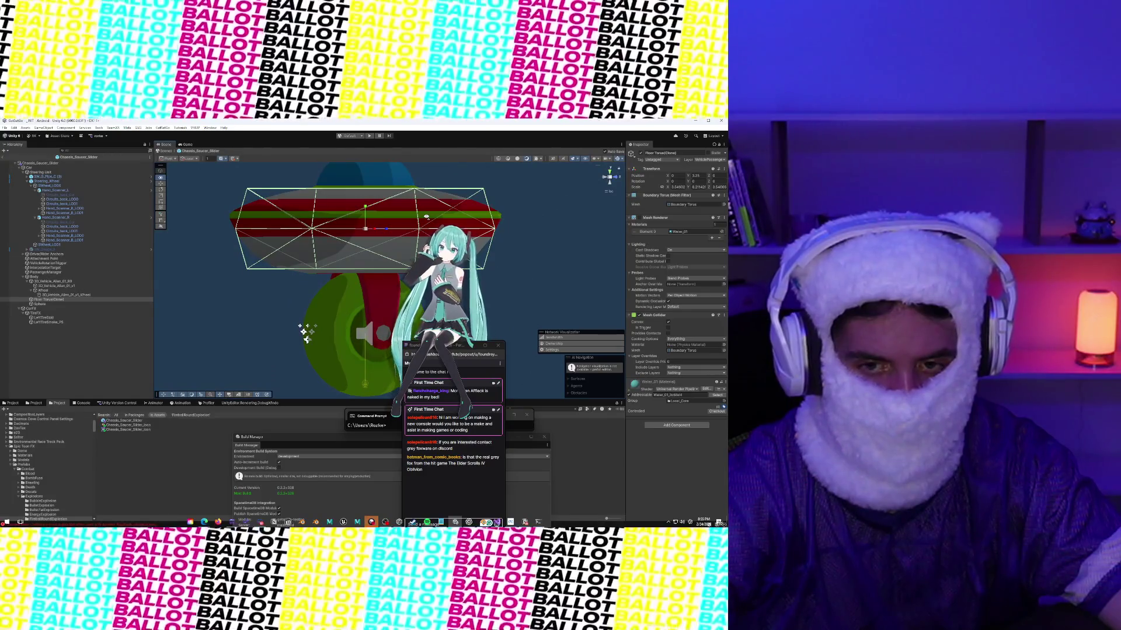
mouse_move(426, 217)
left_mouse_down()
mouse_move(200, 236)
mouse_move(327, 224)
mouse_move(332, 200)
mouse_move(324, 210)
mouse_move(380, 195)
left_mouse_up()
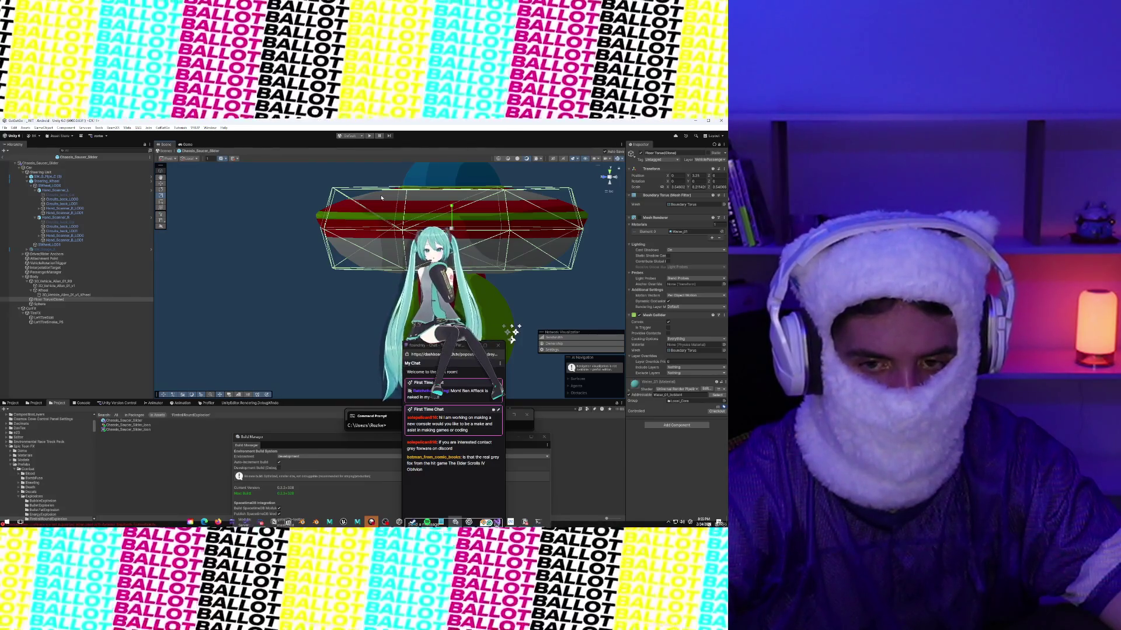
mouse_move(567, 207)
left_mouse_down()
mouse_move(387, 258)
mouse_move(418, 225)
left_mouse_up()
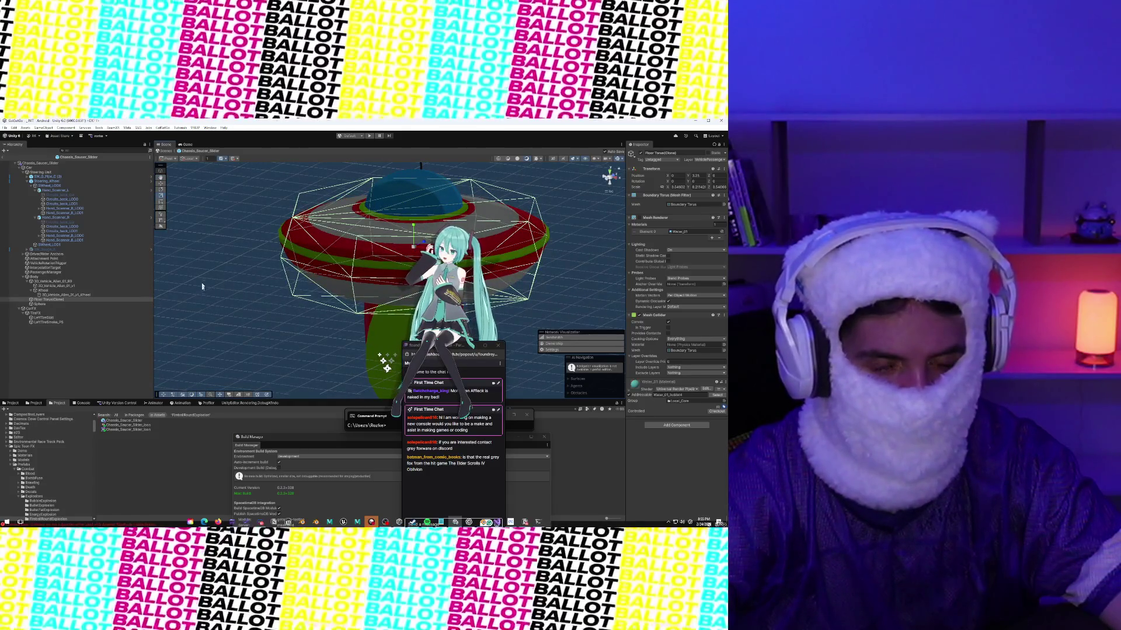
mouse_move(86, 295)
left_mouse_down()
mouse_move(245, 274)
mouse_move(265, 282)
left_mouse_up()
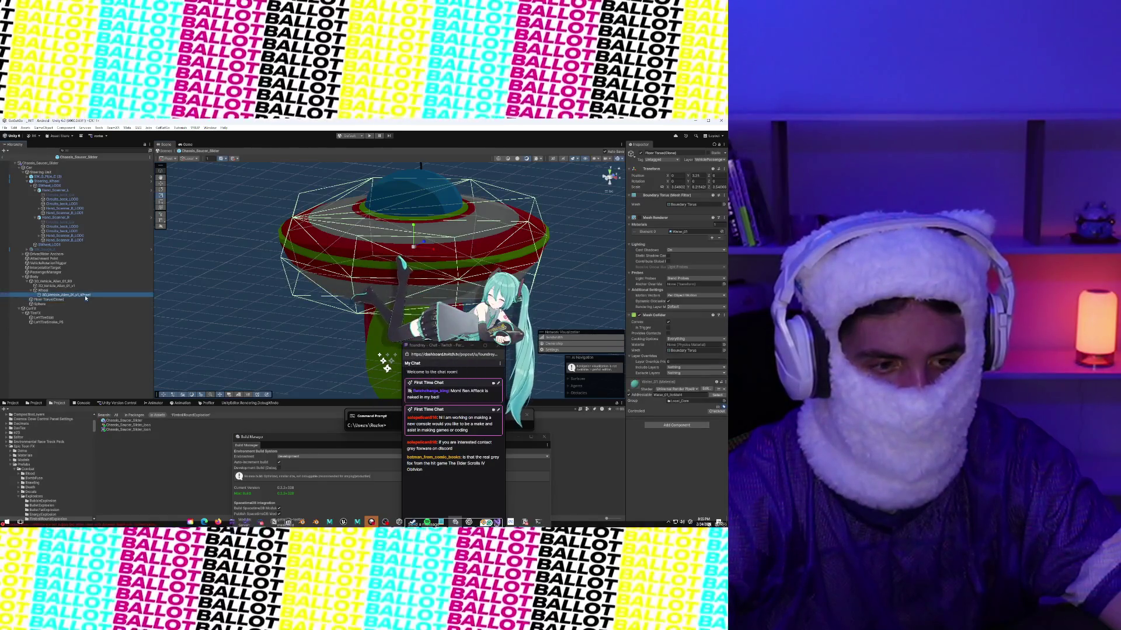
key("f")
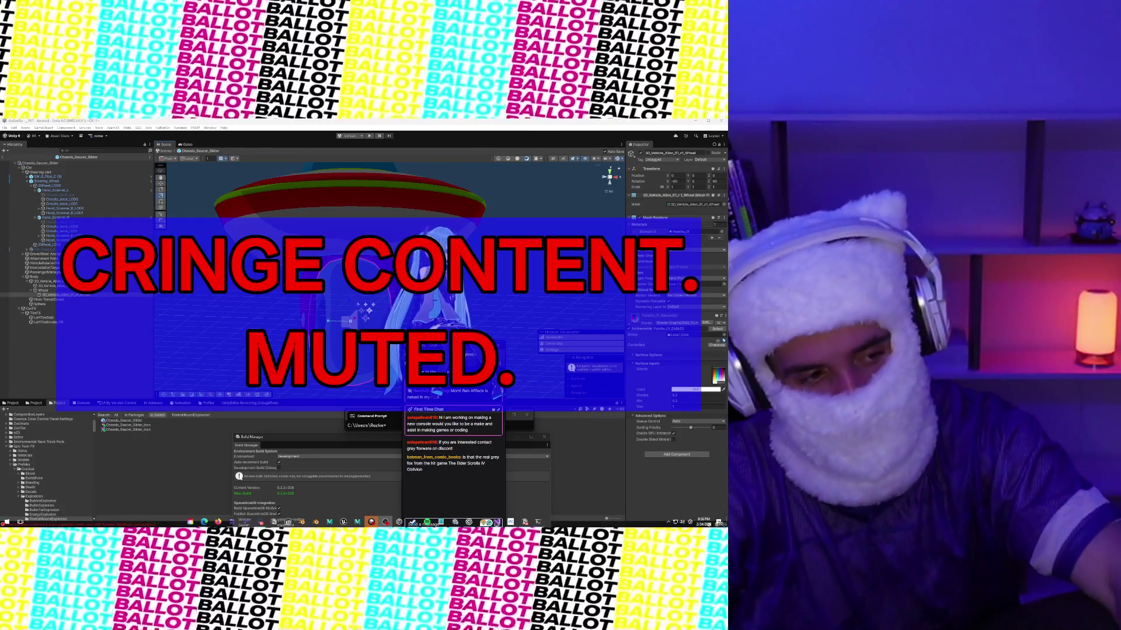
Step: Inspect the saucer's body, wheel and Sphere objects from several angles
left_click(320, 222)
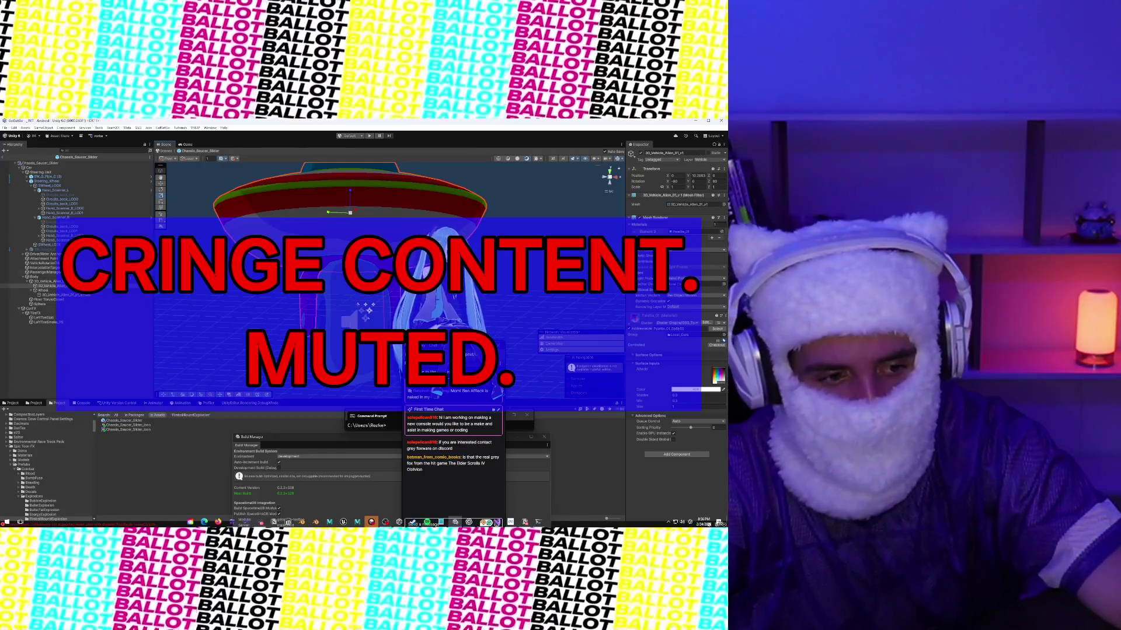
left_click(59, 281)
mouse_move(370, 327)
left_mouse_down()
mouse_move(371, 347)
mouse_move(350, 323)
left_mouse_up()
left_click(370, 348)
left_click_drag(322, 226, 343, 392)
left_click(338, 258)
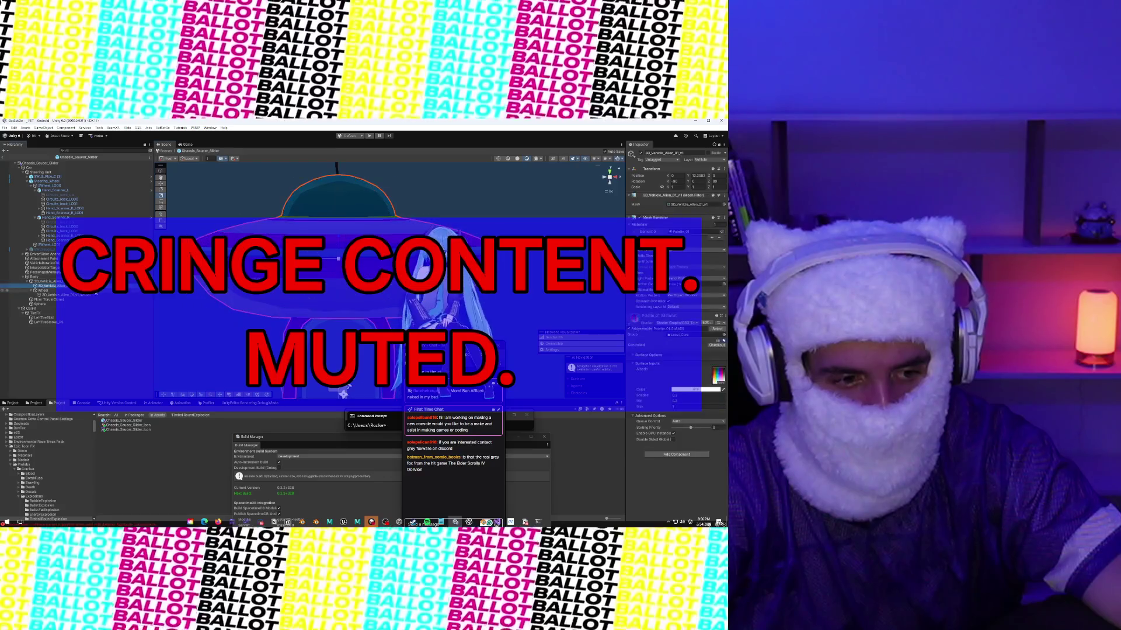
left_click(94, 295)
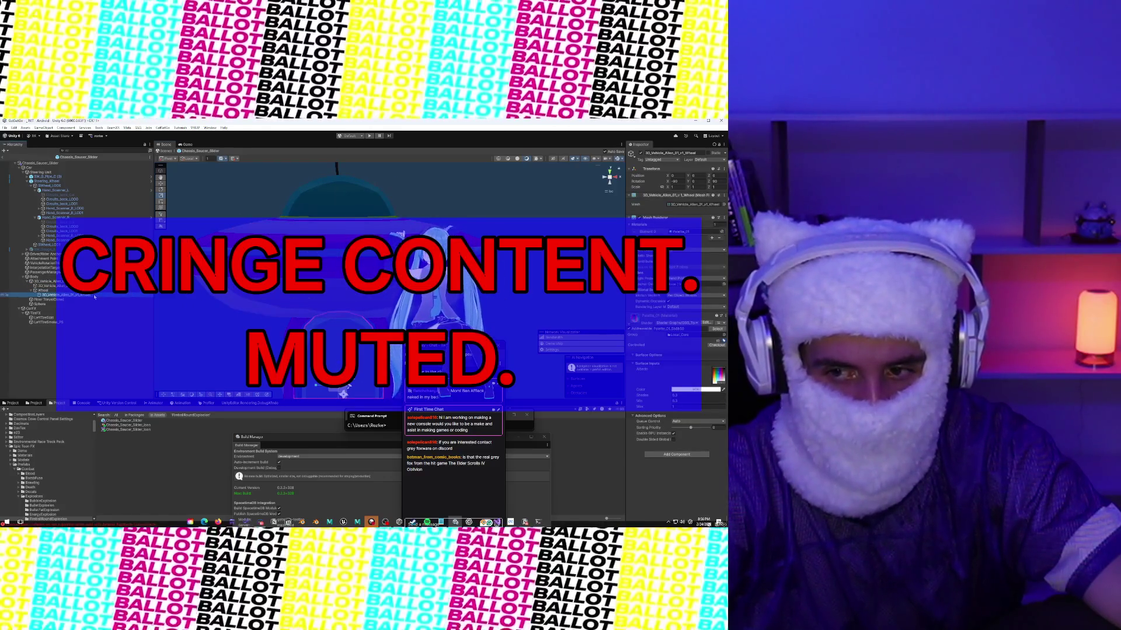
left_click(85, 304)
mouse_move(362, 227)
left_mouse_down()
mouse_move(191, 302)
mouse_move(221, 350)
left_mouse_up()
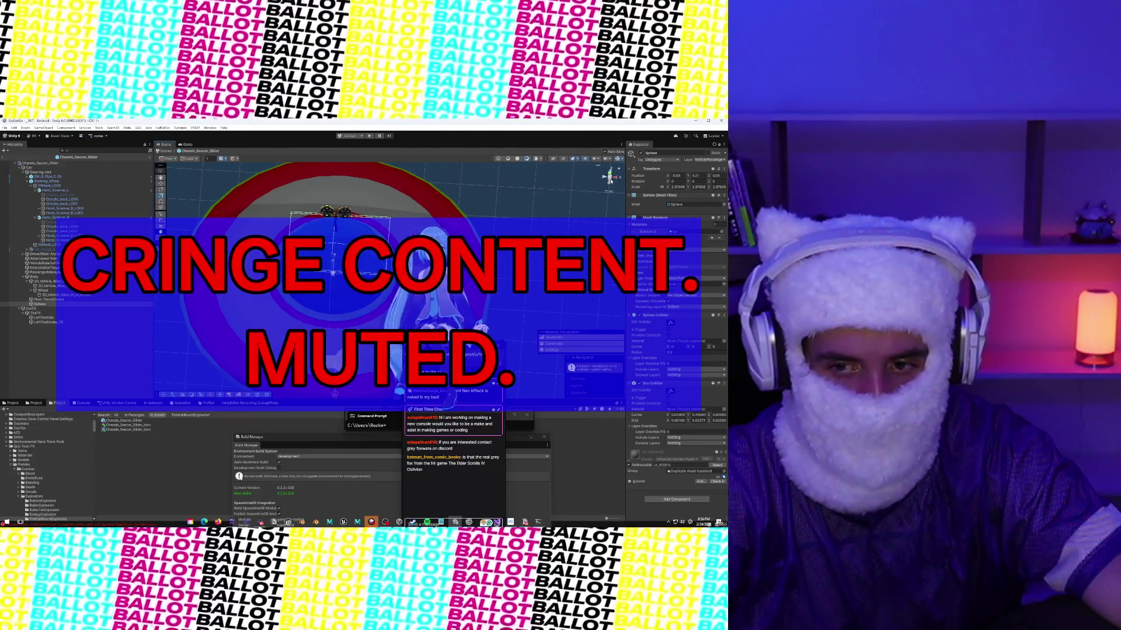
left_click(609, 175)
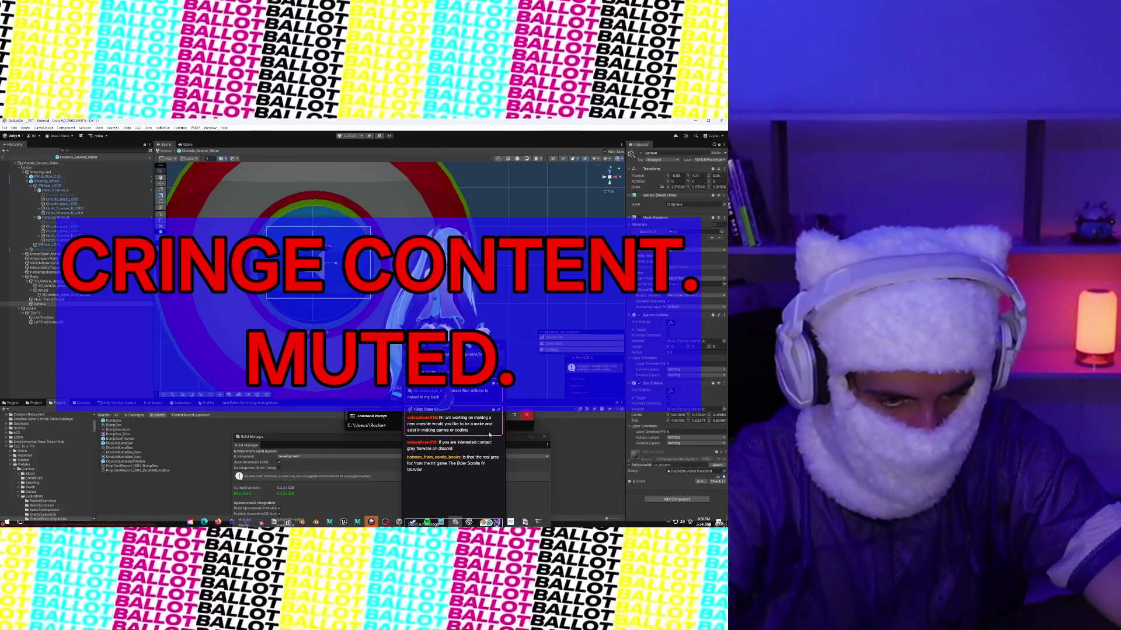
Step: Add the BumpBox prefab below Sphere and raise it about 4.67 units on Y
left_click(60, 305)
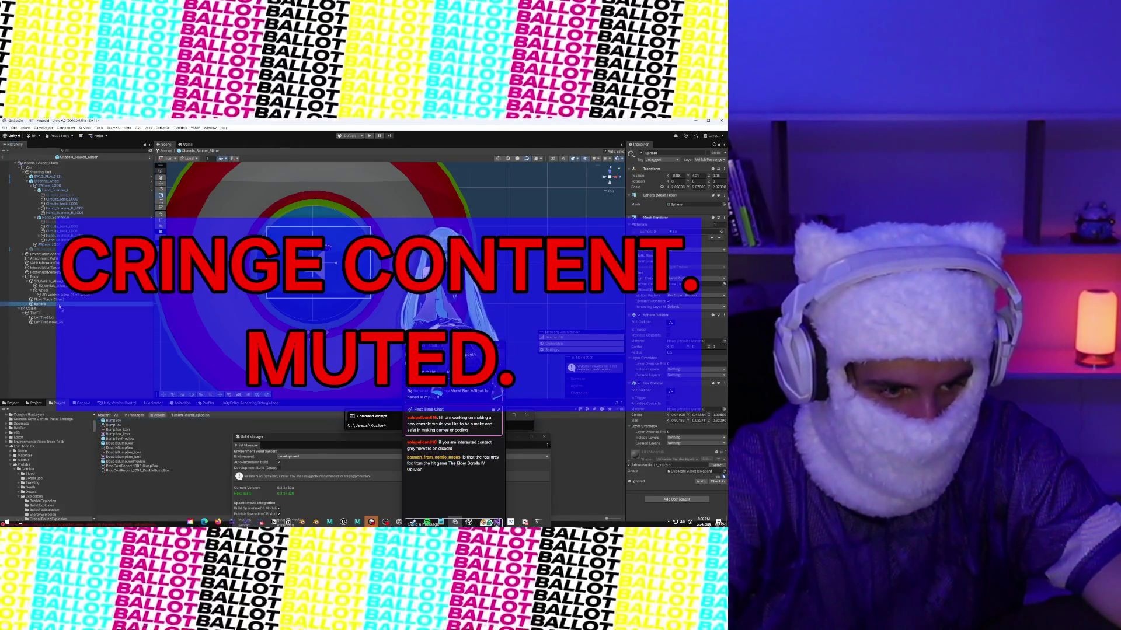
left_click_drag(59, 305, 60, 302)
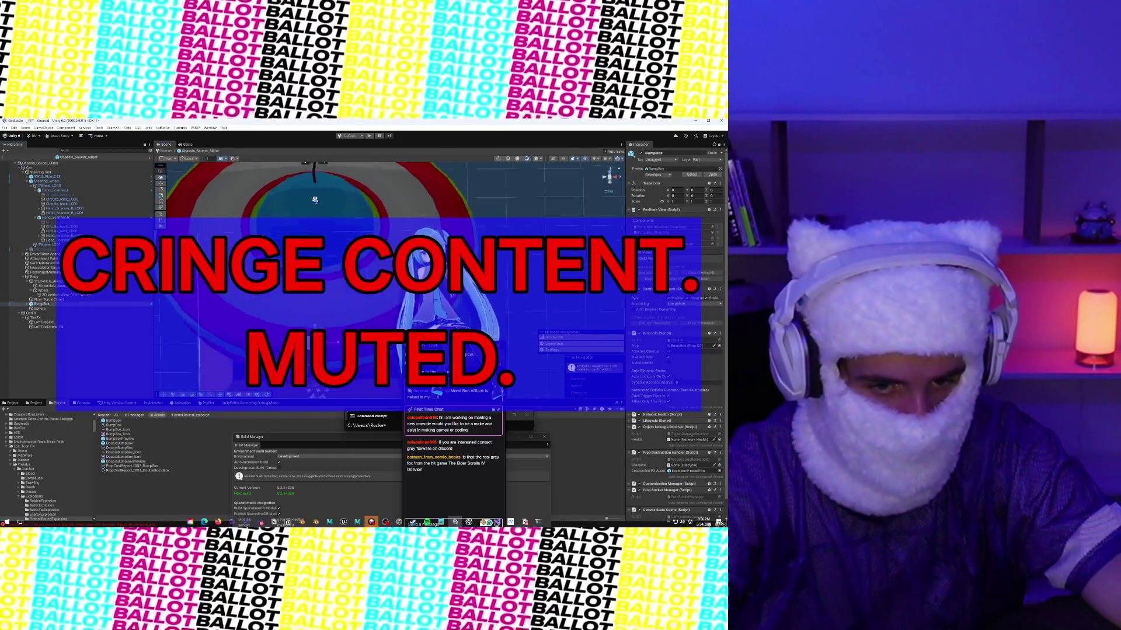
scroll(331, 174, "down", 2)
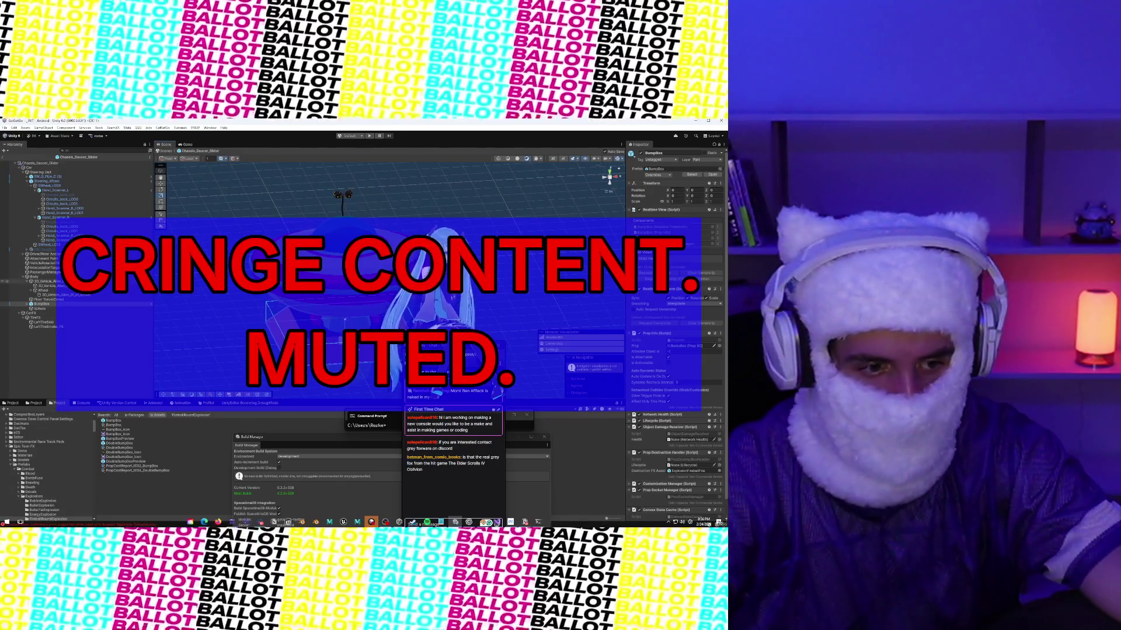
left_click_drag(41, 303, 41, 311)
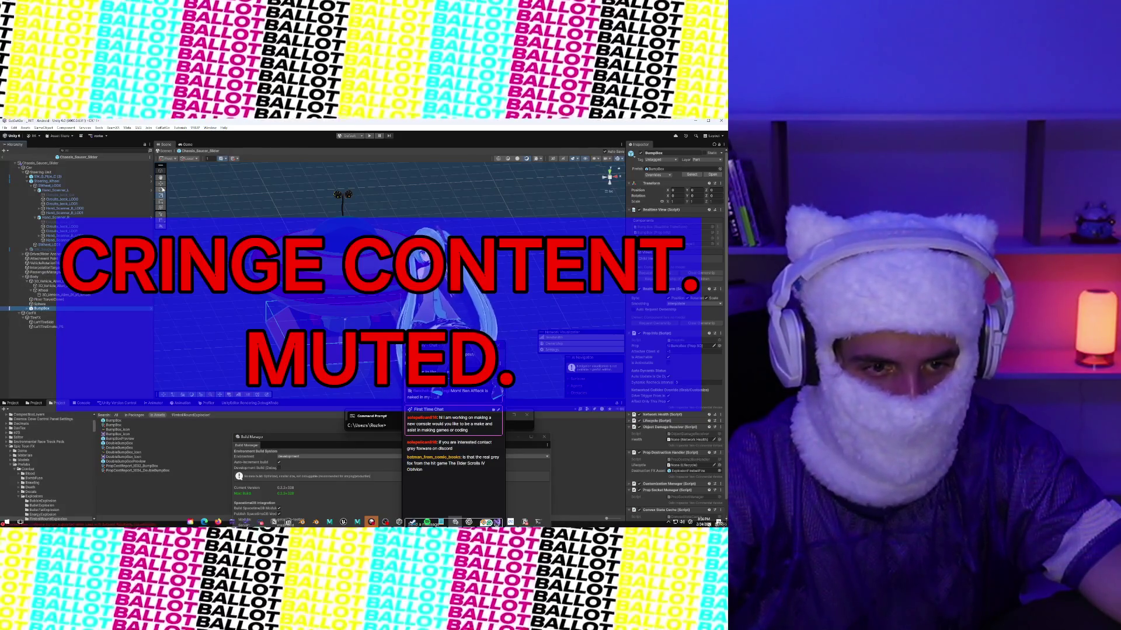
left_click(162, 183)
mouse_move(345, 319)
left_mouse_down()
mouse_move(355, 219)
mouse_move(354, 229)
left_mouse_up()
scroll(181, 226, "up", 2)
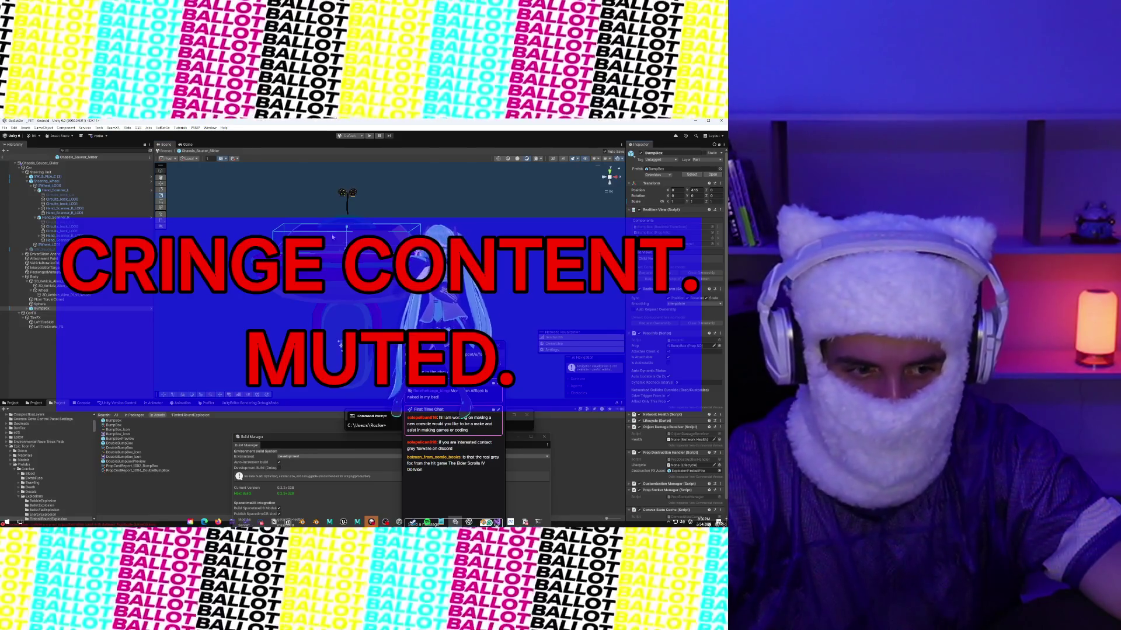
right_click(25, 309)
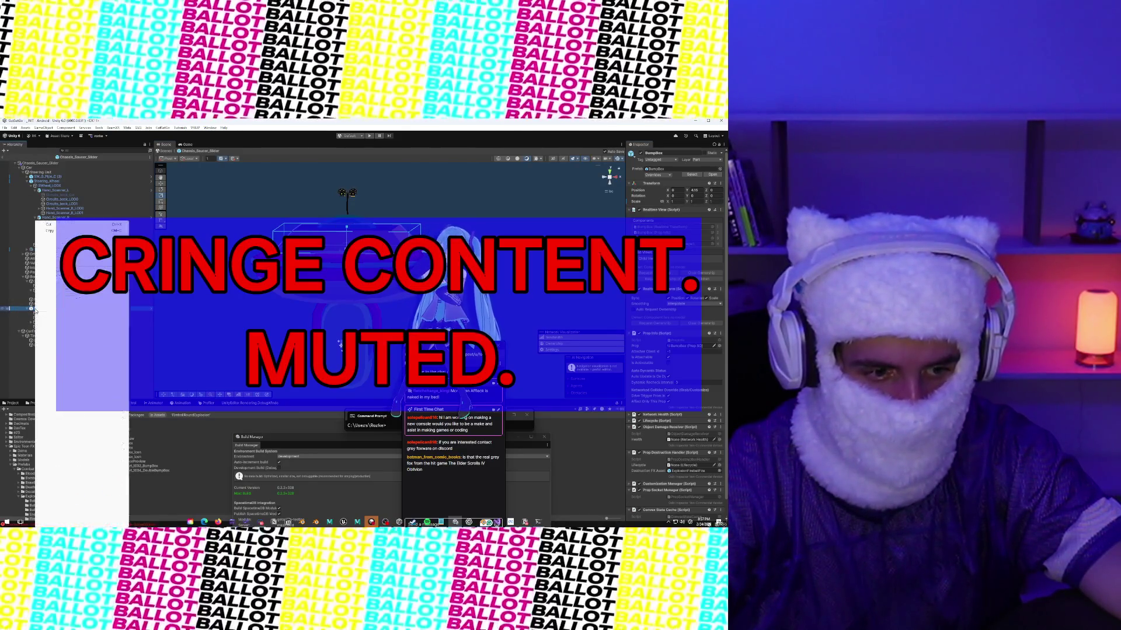
Step: Unpack BumpBox, move its Geometry child out, and delete the empty BumpBox
mouse_move(64, 317)
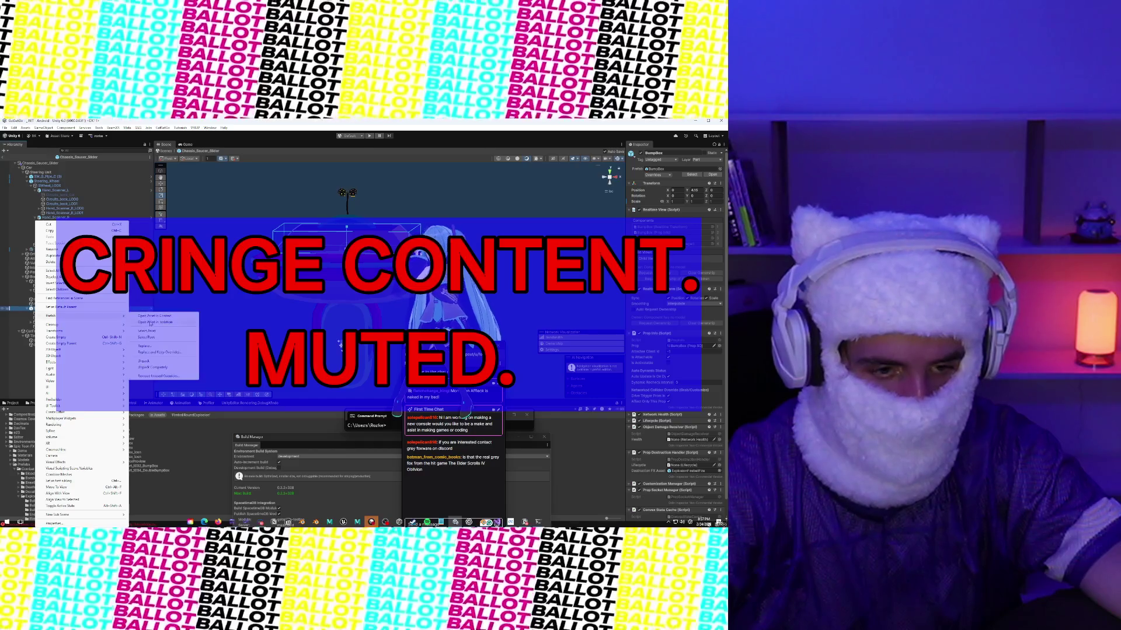
left_click(152, 362)
left_click(55, 328)
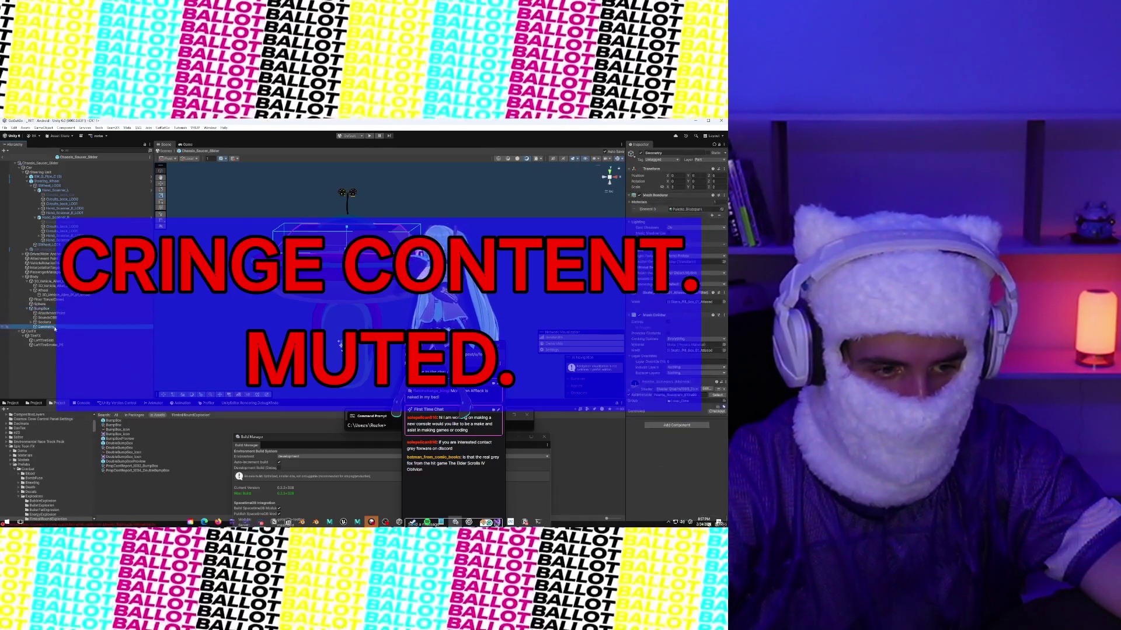
left_click_drag(50, 310, 50, 308)
left_click(41, 312)
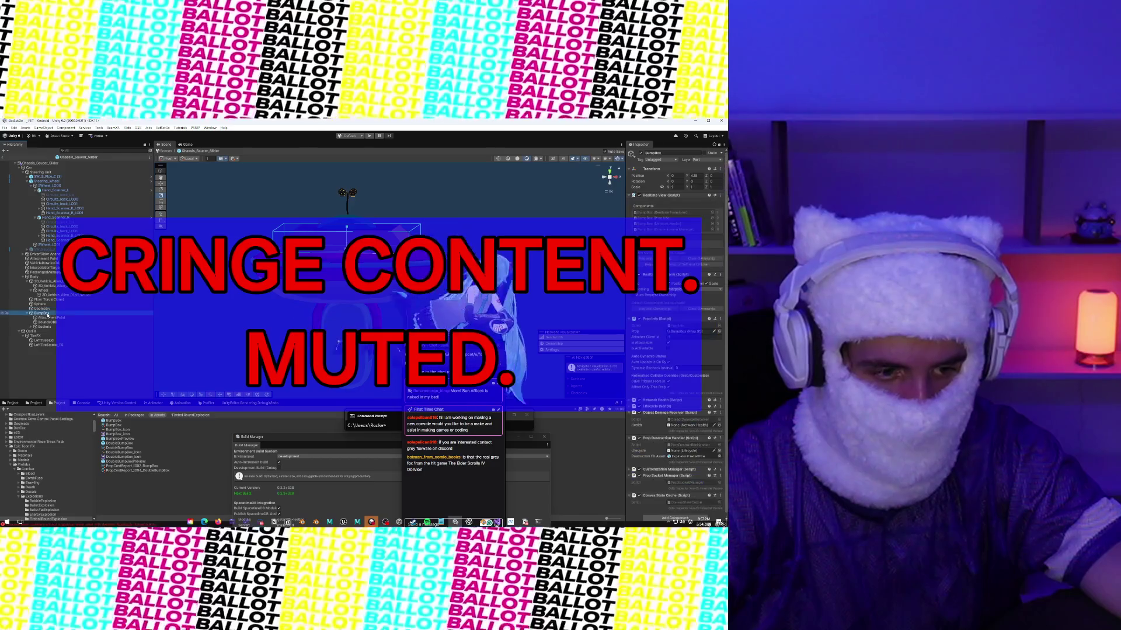
right_click(47, 313)
left_click(64, 262)
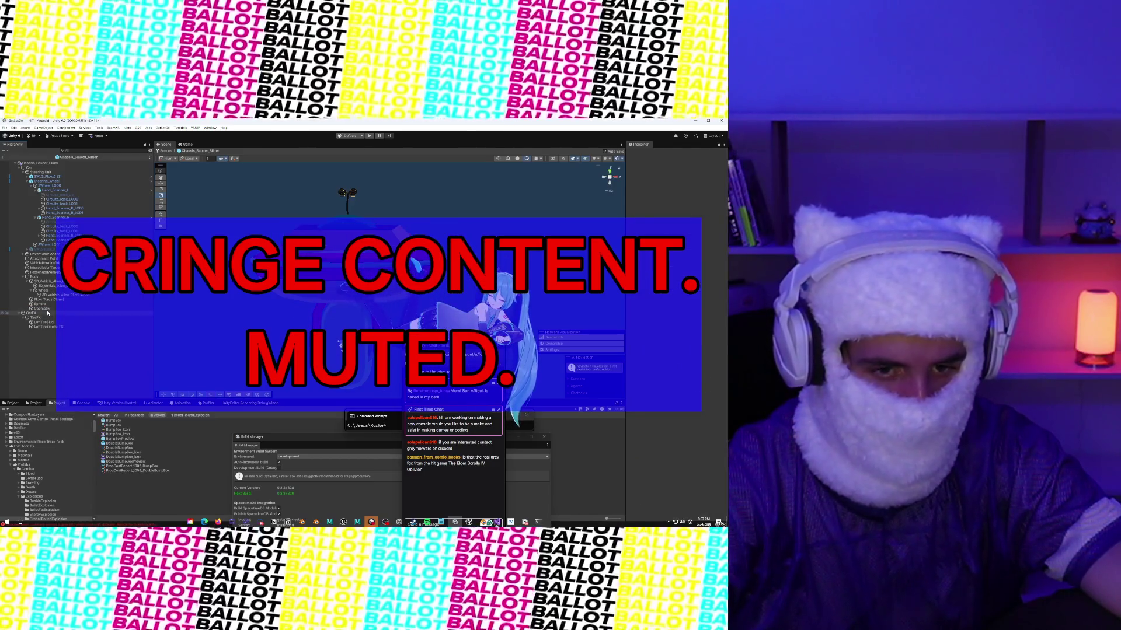
left_click(41, 308)
Step: Make Geometry's Mesh Collider convex and stretch its height to about 2.19
mouse_move(341, 235)
left_mouse_down()
mouse_move(341, 225)
mouse_move(379, 237)
mouse_move(393, 224)
mouse_move(370, 223)
mouse_move(370, 233)
left_mouse_up()
left_click(668, 322)
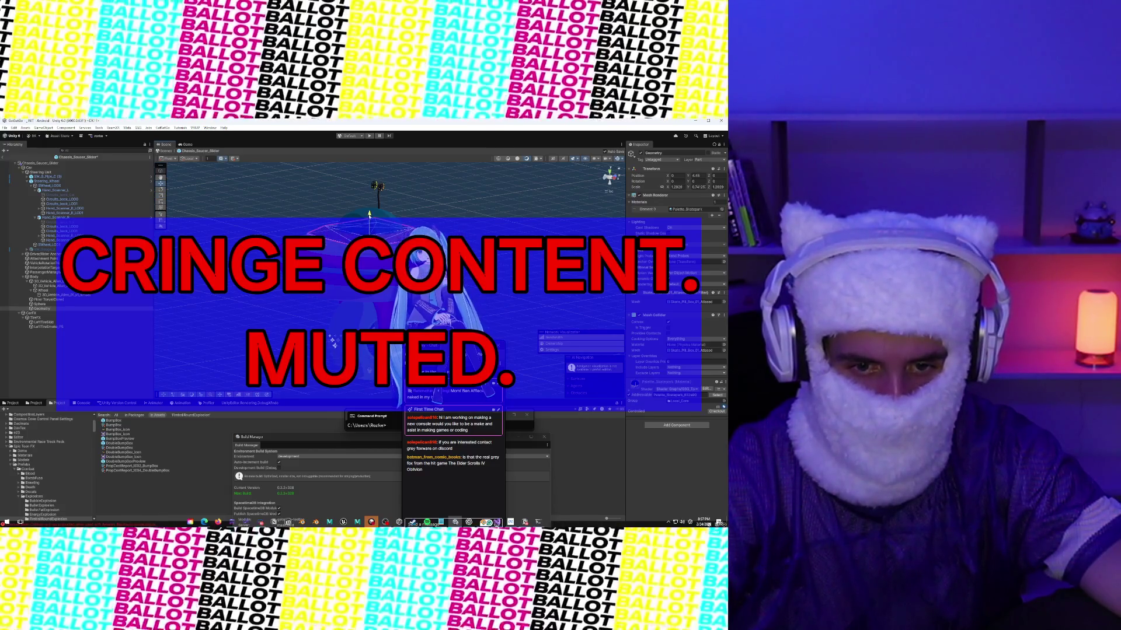
left_click_drag(350, 210, 300, 210)
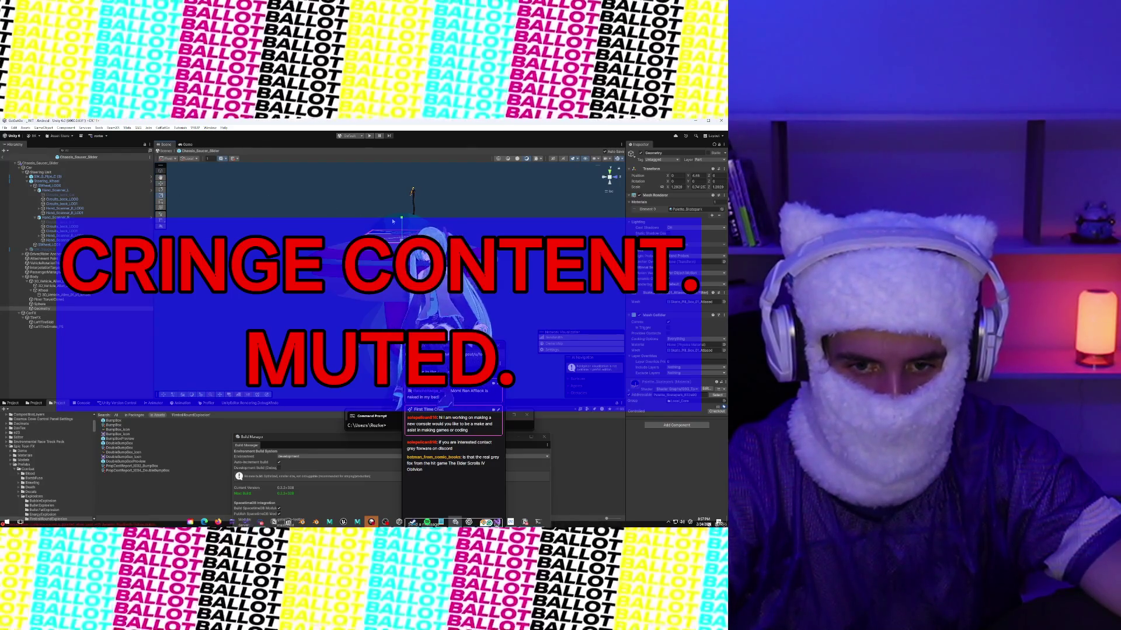
mouse_move(402, 220)
left_mouse_down()
mouse_move(408, 174)
mouse_move(409, 212)
mouse_move(388, 207)
mouse_move(397, 199)
mouse_move(395, 240)
mouse_move(398, 197)
left_mouse_up()
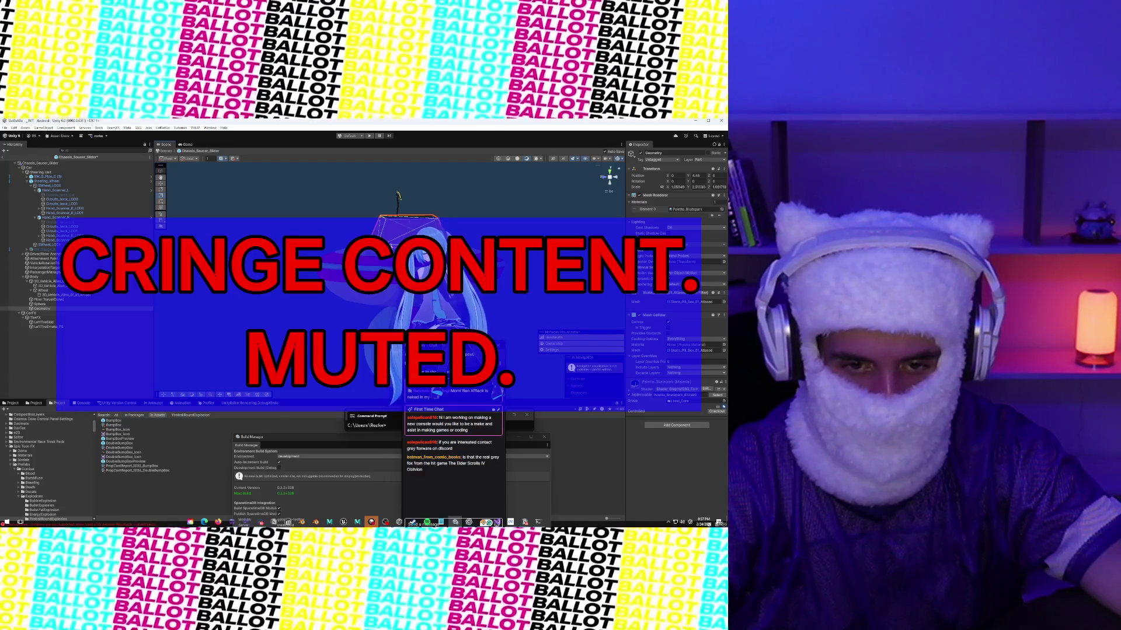
mouse_move(398, 197)
left_mouse_down()
mouse_move(279, 229)
mouse_move(309, 300)
left_mouse_up()
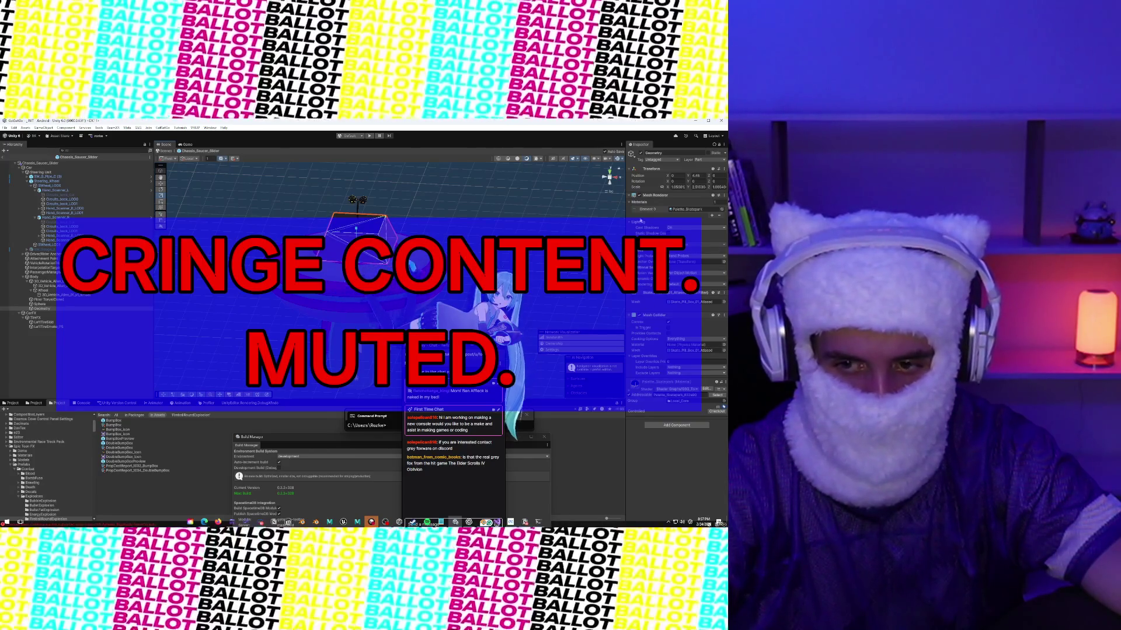
scroll(350, 204, "up", 5)
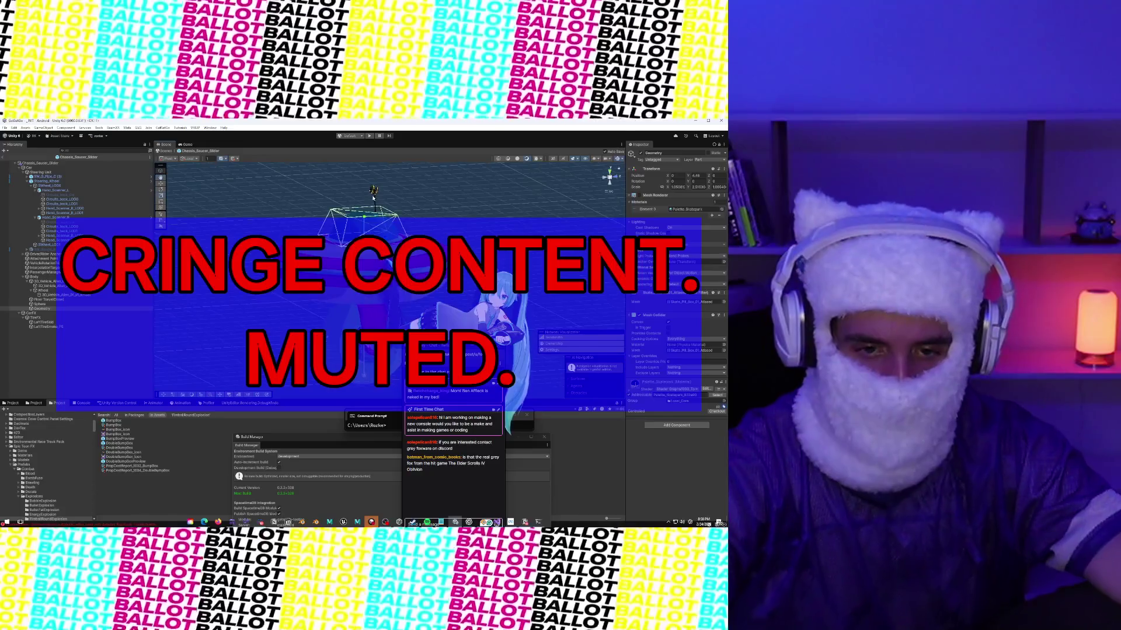
scroll(380, 200, "down", 3)
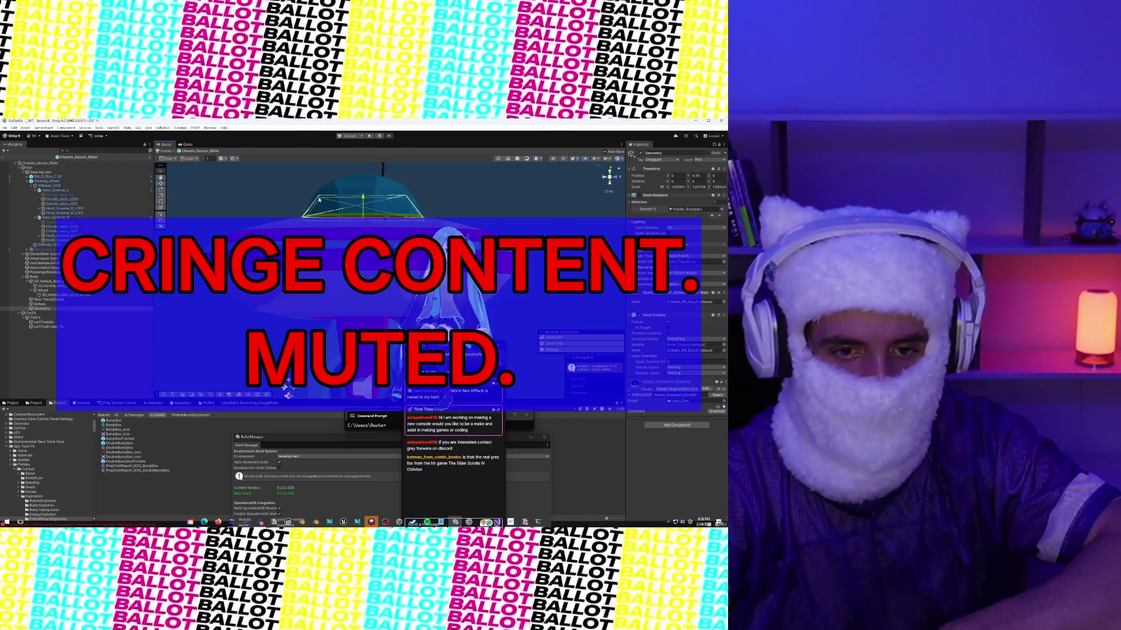
Step: Raise Geometry to Y 5.044 and check its fit from top and front views
left_click_drag(362, 192, 365, 175)
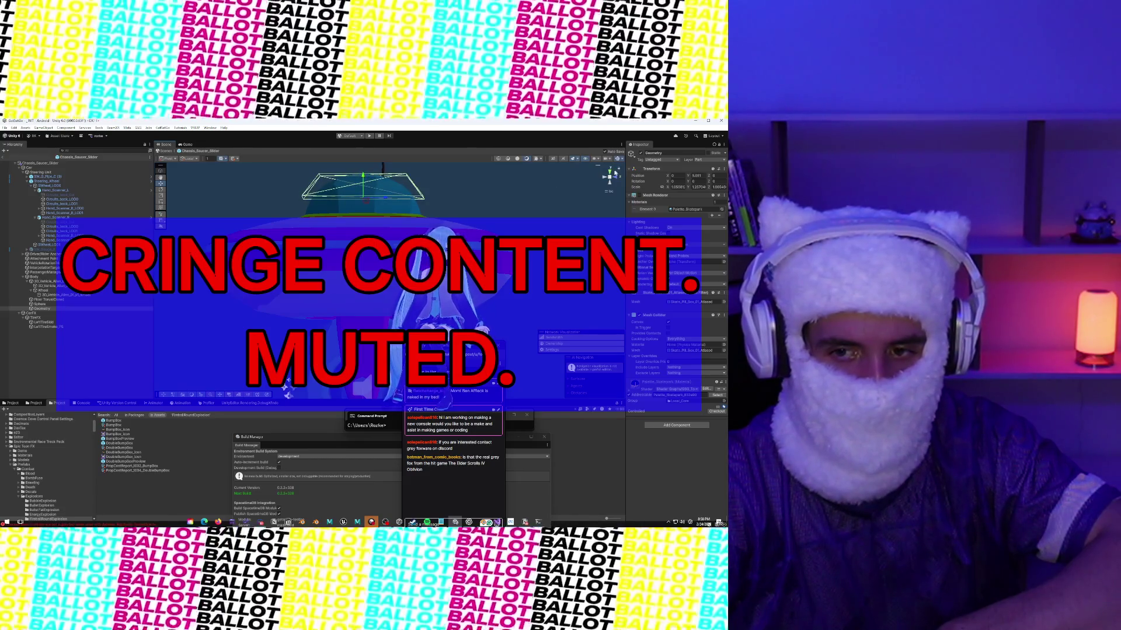
left_click(610, 173)
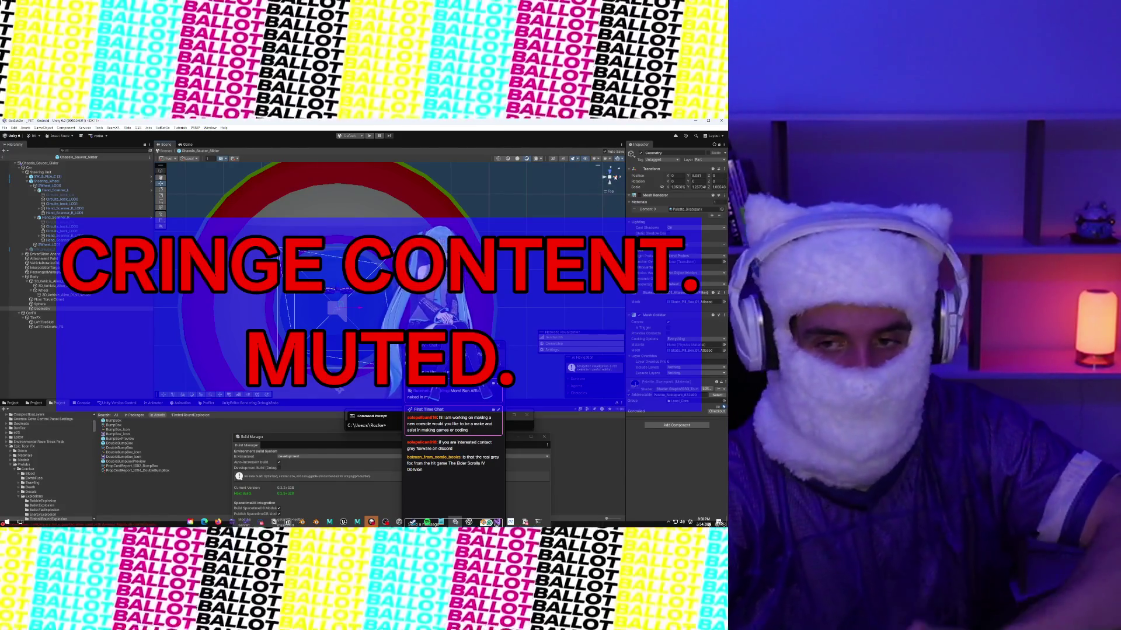
left_click(611, 172)
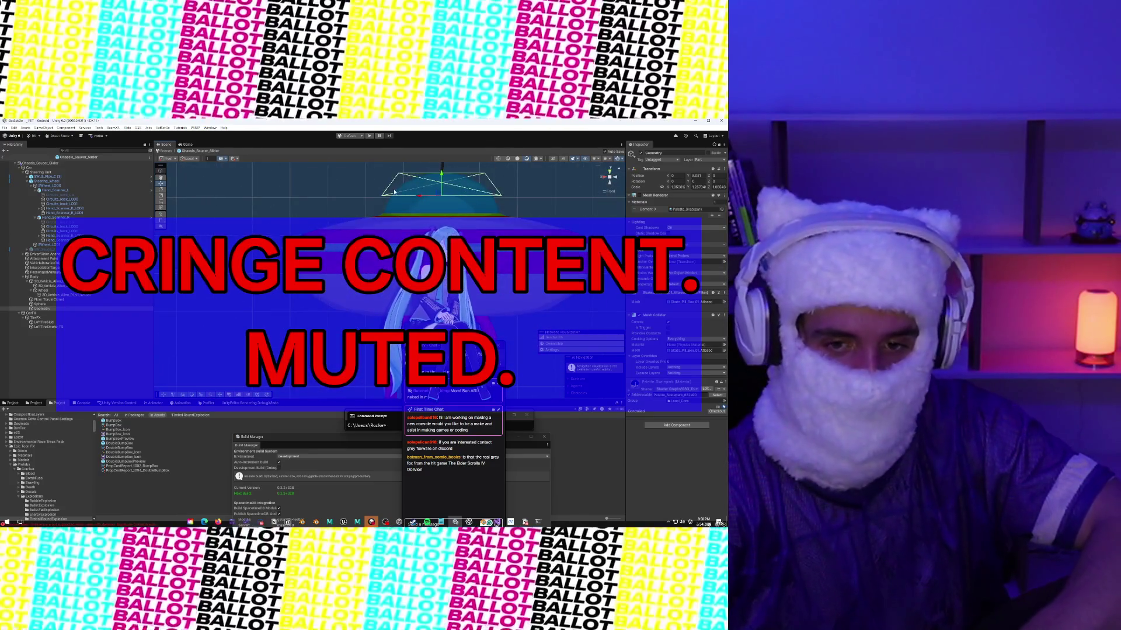
mouse_move(320, 226)
left_mouse_down()
mouse_move(299, 275)
mouse_move(318, 277)
left_mouse_up()
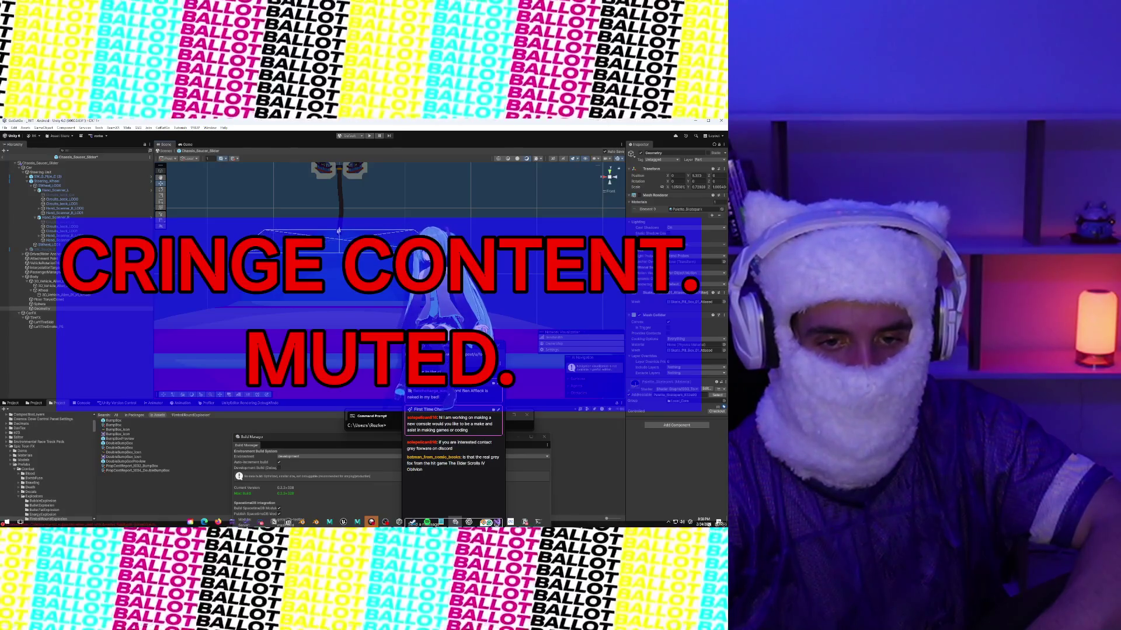
mouse_move(337, 231)
left_mouse_down()
mouse_move(395, 164)
mouse_move(324, 264)
mouse_move(286, 193)
mouse_move(170, 206)
left_mouse_up()
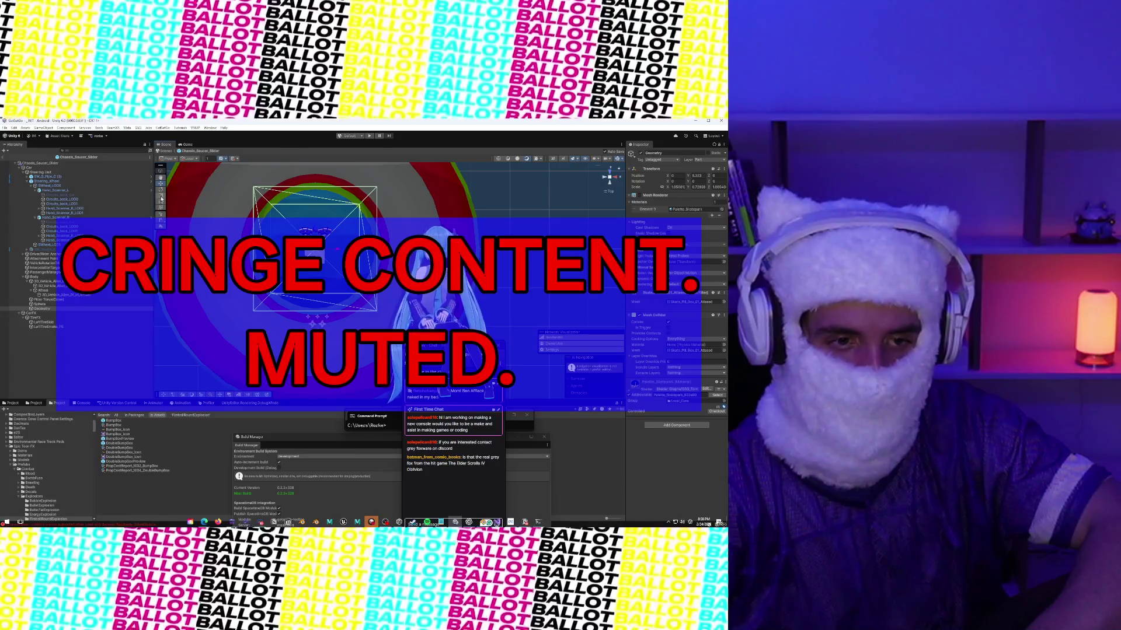
Step: Narrow Geometry's X scale to about 0.64, checking from back, right and front views
left_click_drag(338, 250, 337, 250)
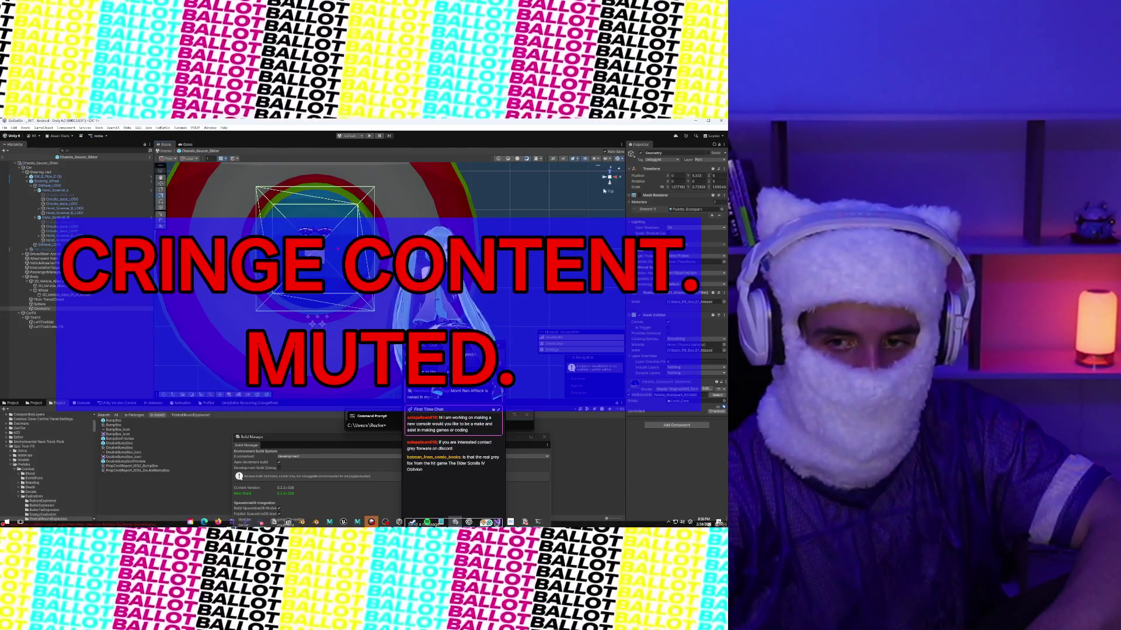
left_click(611, 186)
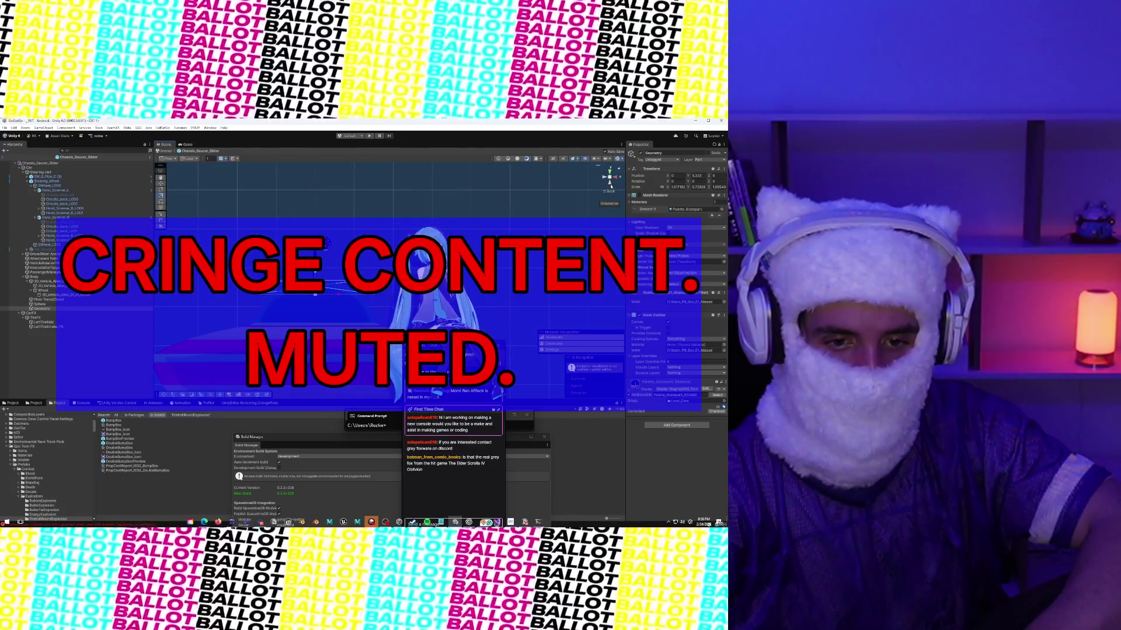
left_click(616, 180)
left_click_drag(398, 206, 282, 191)
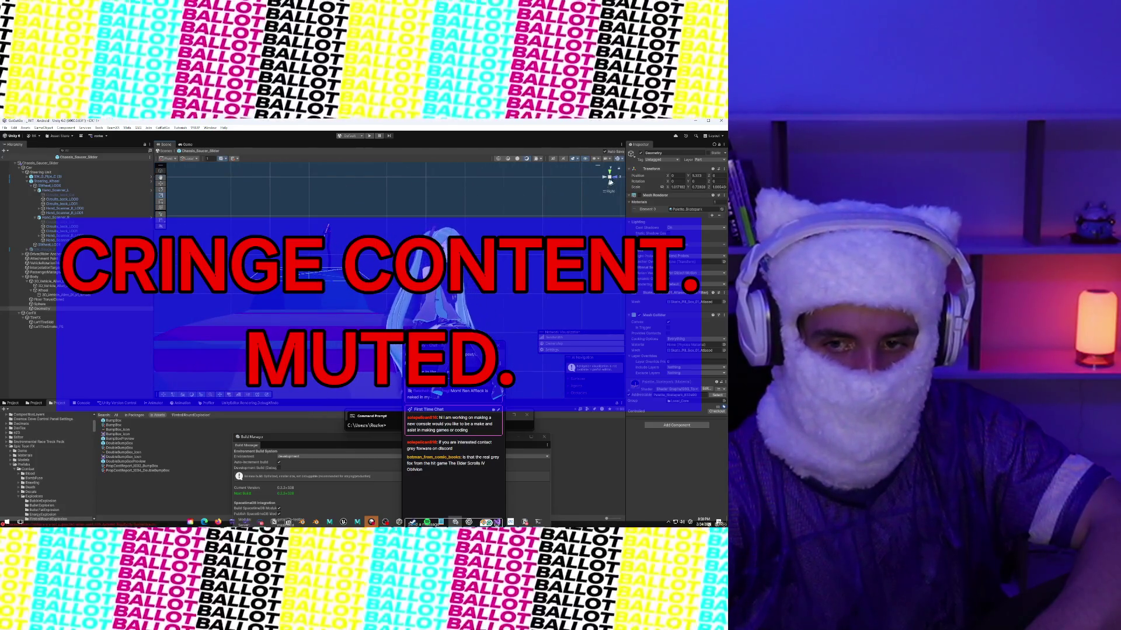
left_click(616, 178)
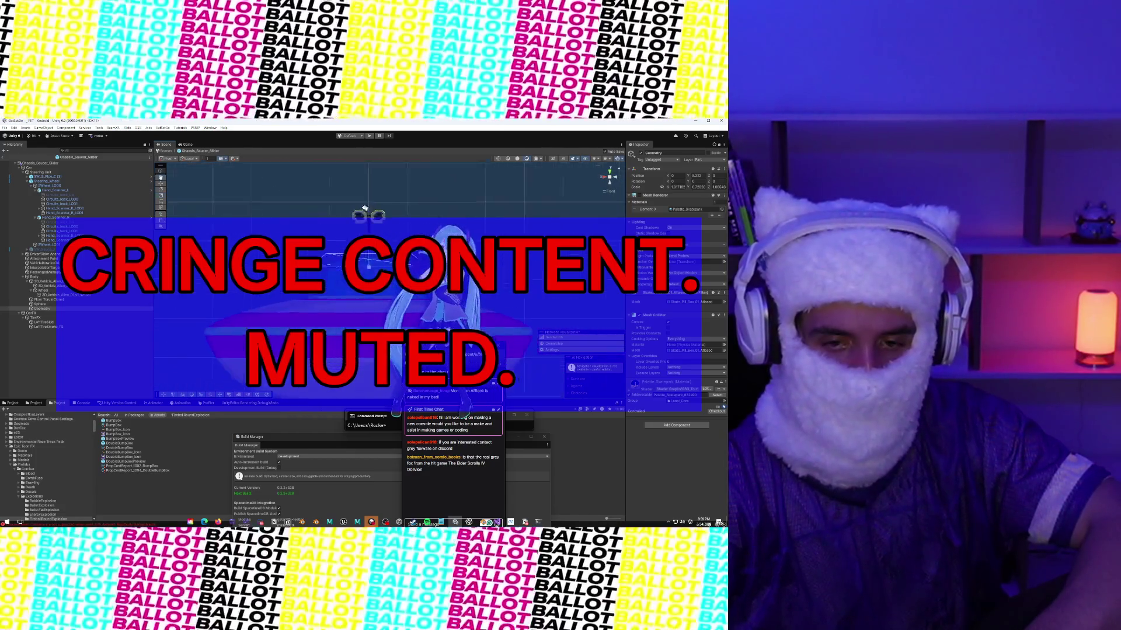
mouse_move(345, 190)
left_mouse_down()
mouse_move(334, 193)
mouse_move(409, 201)
mouse_move(386, 222)
left_mouse_up()
scroll(358, 196, "up", 3)
left_click_drag(318, 197, 353, 225)
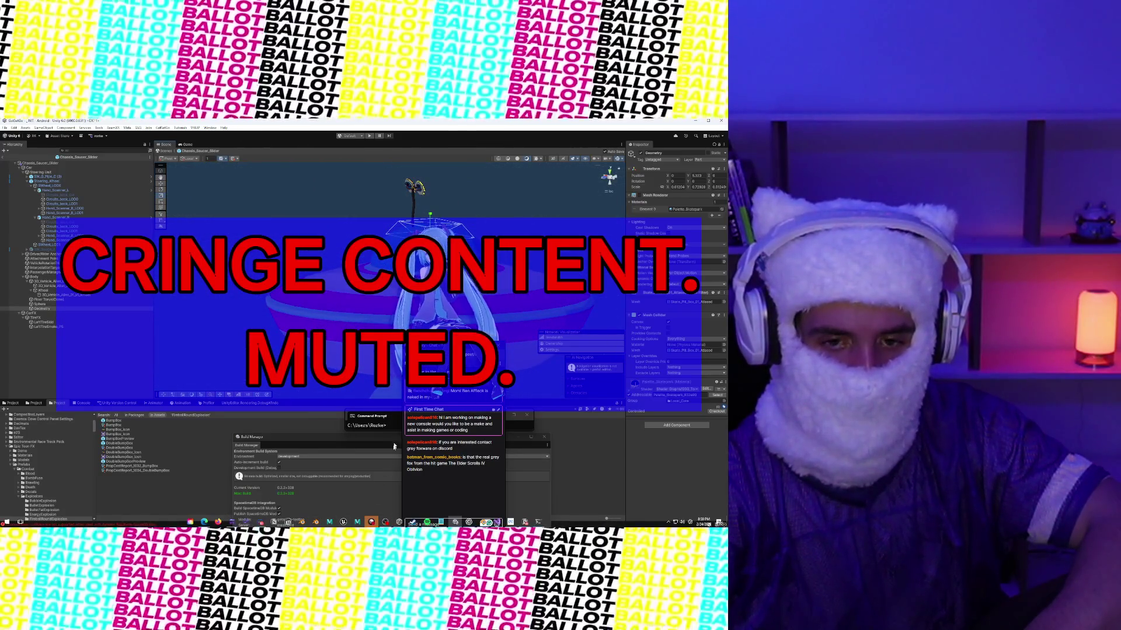
Step: Widen Geometry's X scale back to about 0.70 and check it from right and top views
left_click_drag(443, 263, 340, 287)
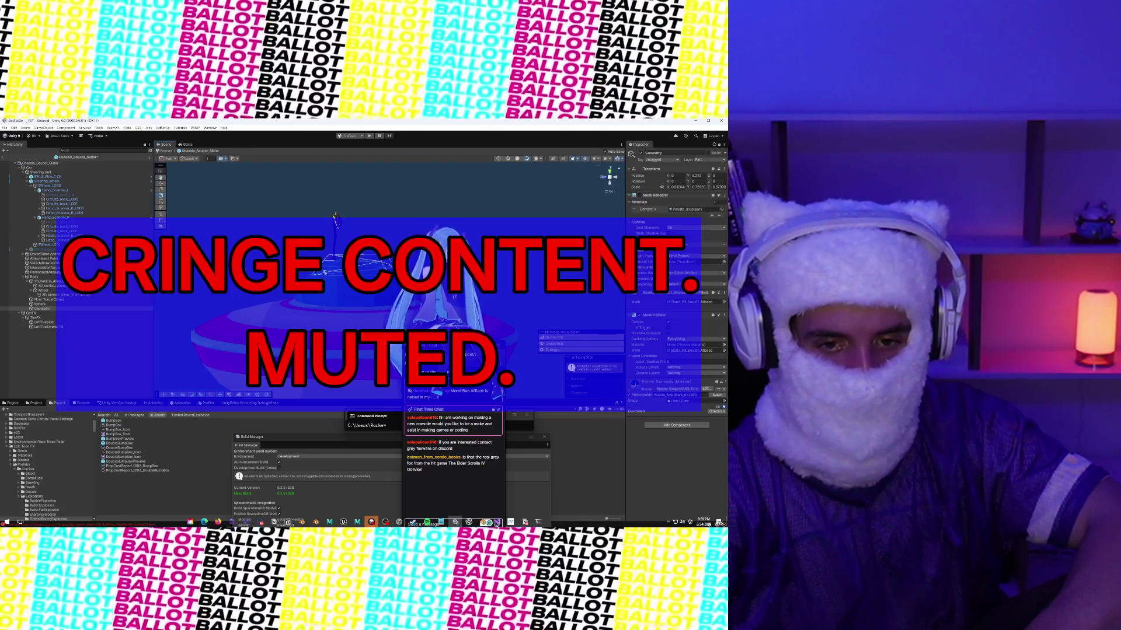
mouse_move(334, 219)
left_mouse_down()
mouse_move(394, 213)
mouse_move(267, 206)
mouse_move(329, 391)
mouse_move(334, 309)
left_mouse_up()
left_click_drag(327, 251, 321, 261)
left_click(603, 180)
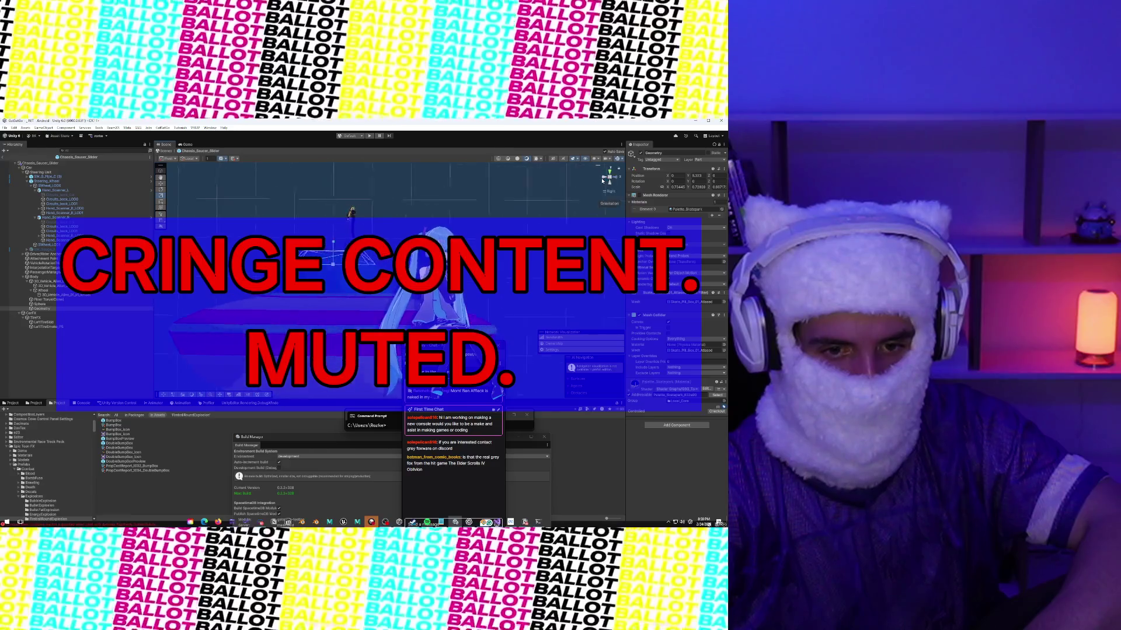
left_click(609, 170)
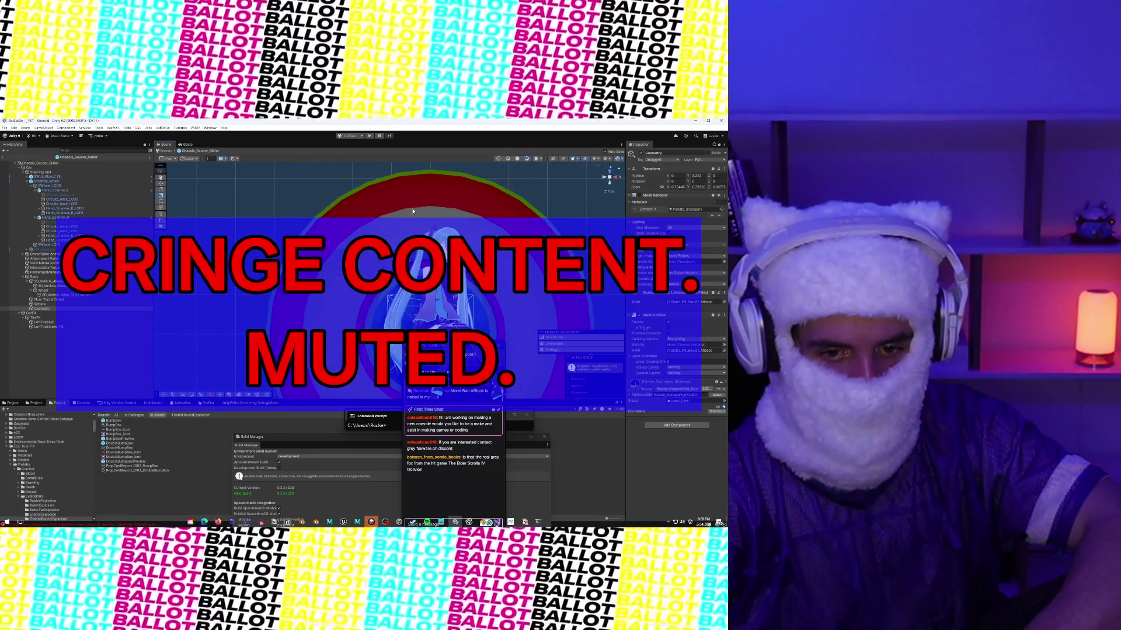
mouse_move(315, 181)
left_mouse_down()
mouse_move(351, 180)
mouse_move(352, 167)
left_mouse_up()
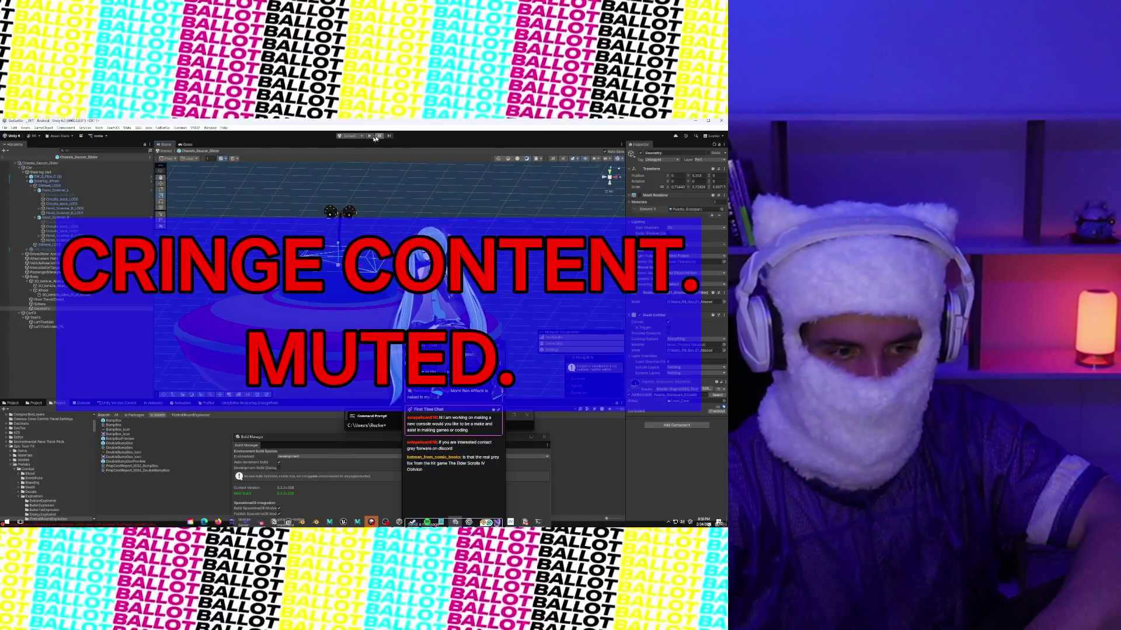
left_click(40, 304)
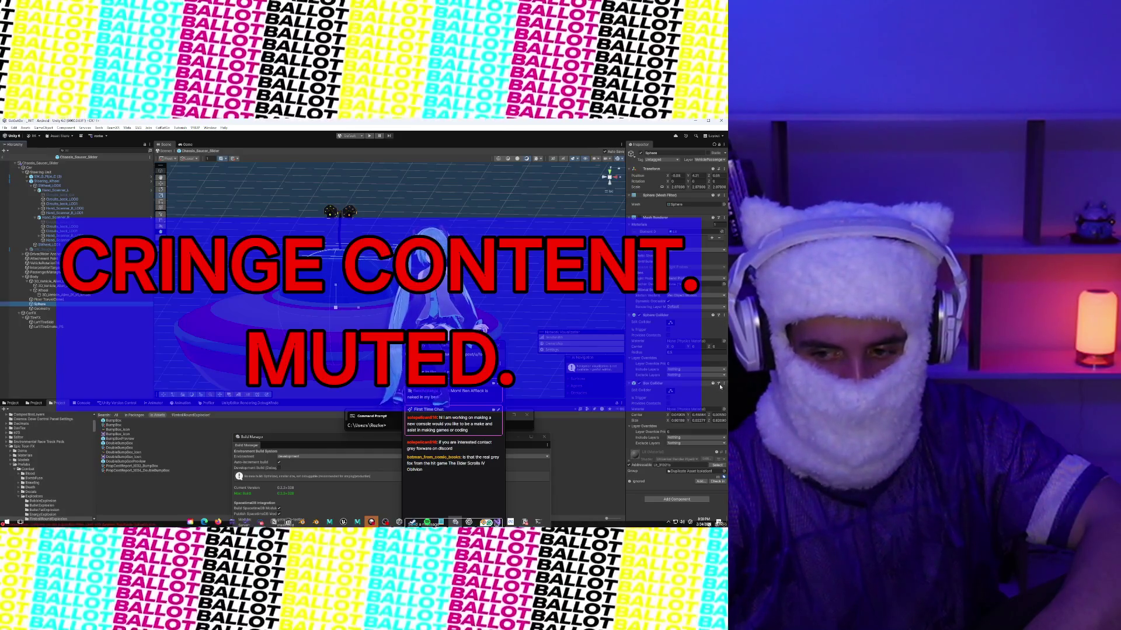
Step: Remove the Box Collider component from the Sphere
left_click(724, 383)
left_click(707, 409)
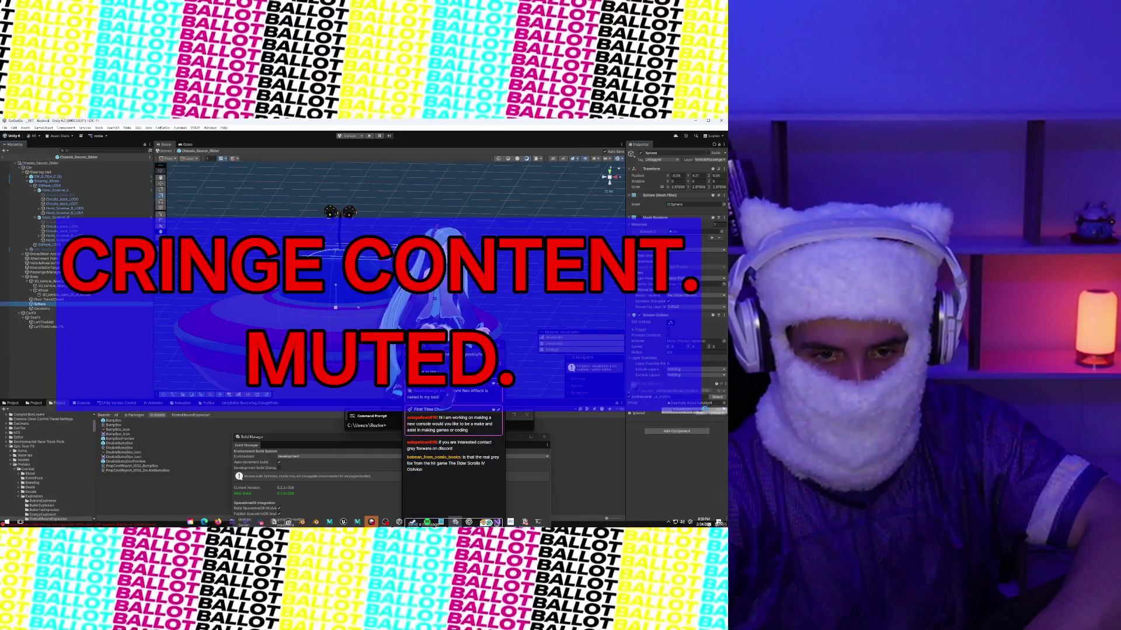
left_click_drag(271, 239, 280, 236)
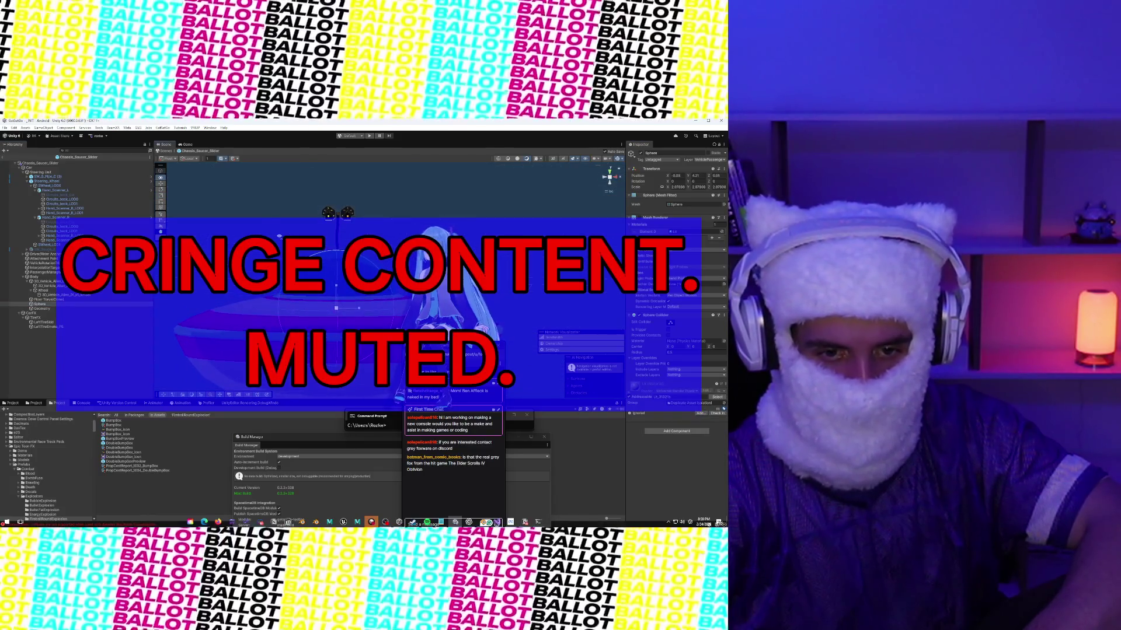
Step: Set the Geometry object's layer to VehiclePassenger
left_click(62, 309)
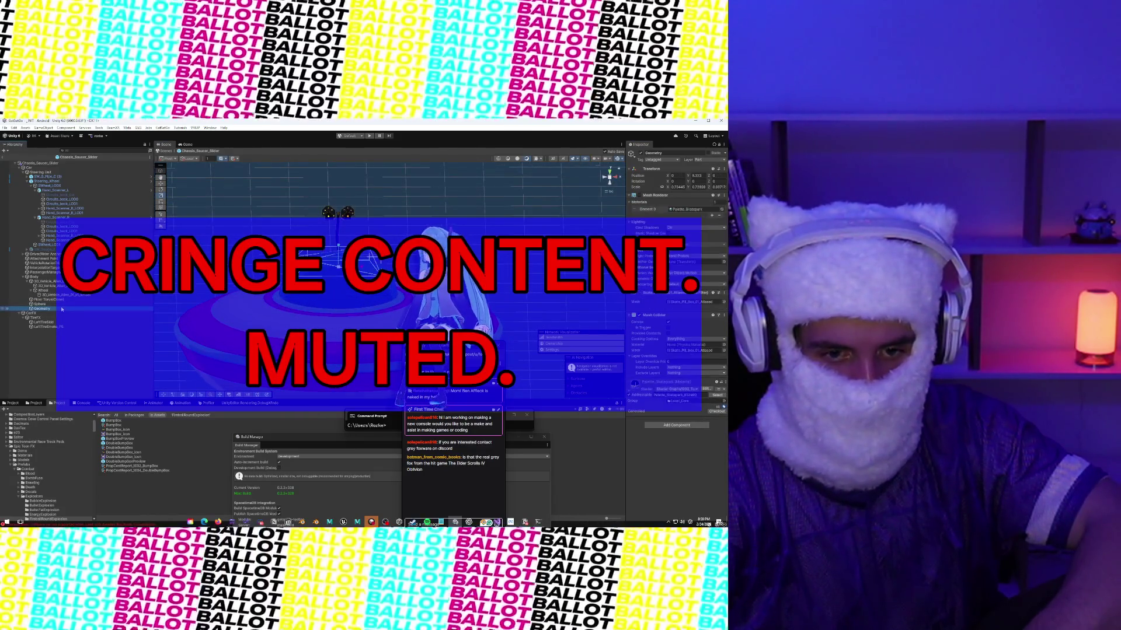
mouse_move(245, 257)
left_mouse_down()
mouse_move(202, 240)
mouse_move(701, 305)
mouse_move(175, 309)
left_mouse_up()
mouse_move(523, 226)
left_mouse_down()
mouse_move(441, 233)
mouse_move(378, 218)
mouse_move(414, 222)
left_mouse_up()
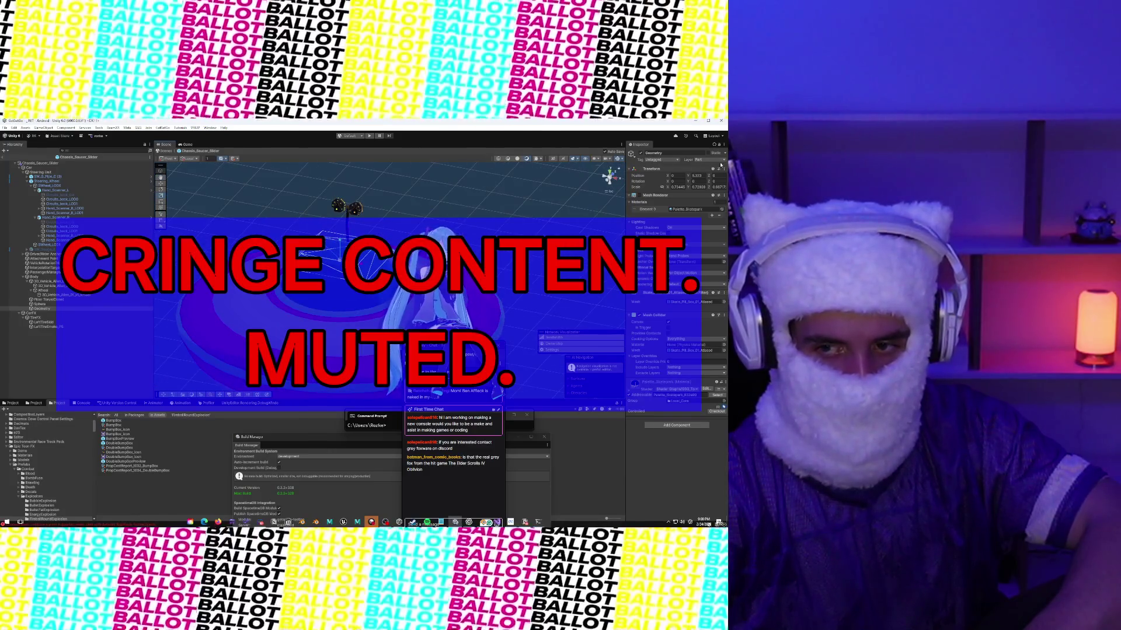
left_click(703, 159)
left_click(705, 241)
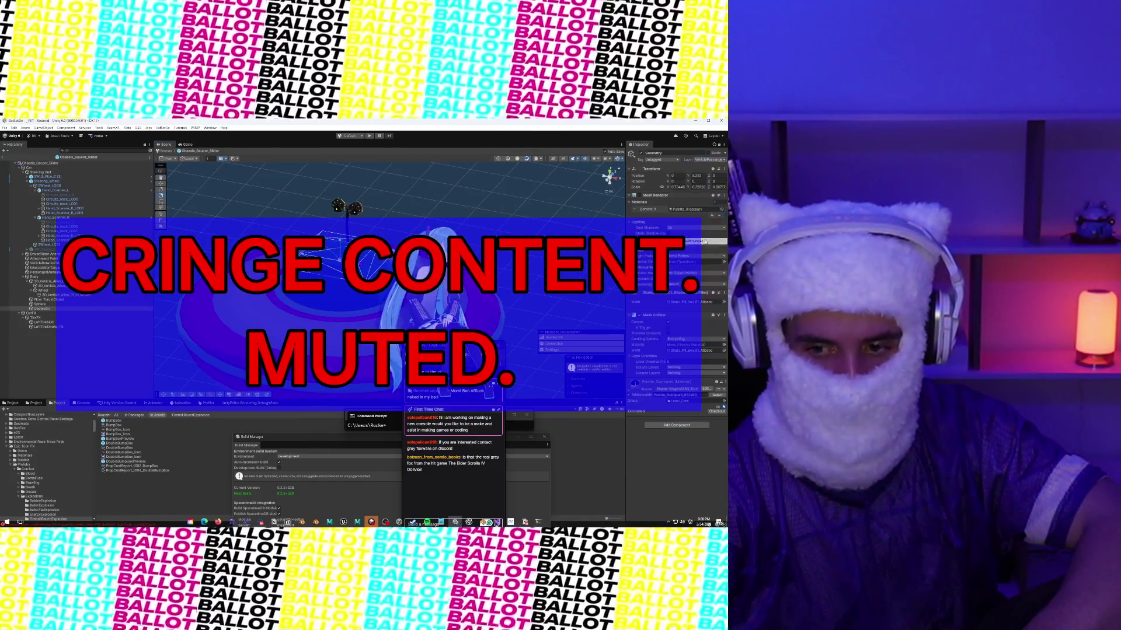
left_click_drag(420, 225, 473, 234)
mouse_move(395, 213)
left_mouse_down()
mouse_move(363, 217)
mouse_move(380, 200)
mouse_move(481, 202)
left_mouse_up()
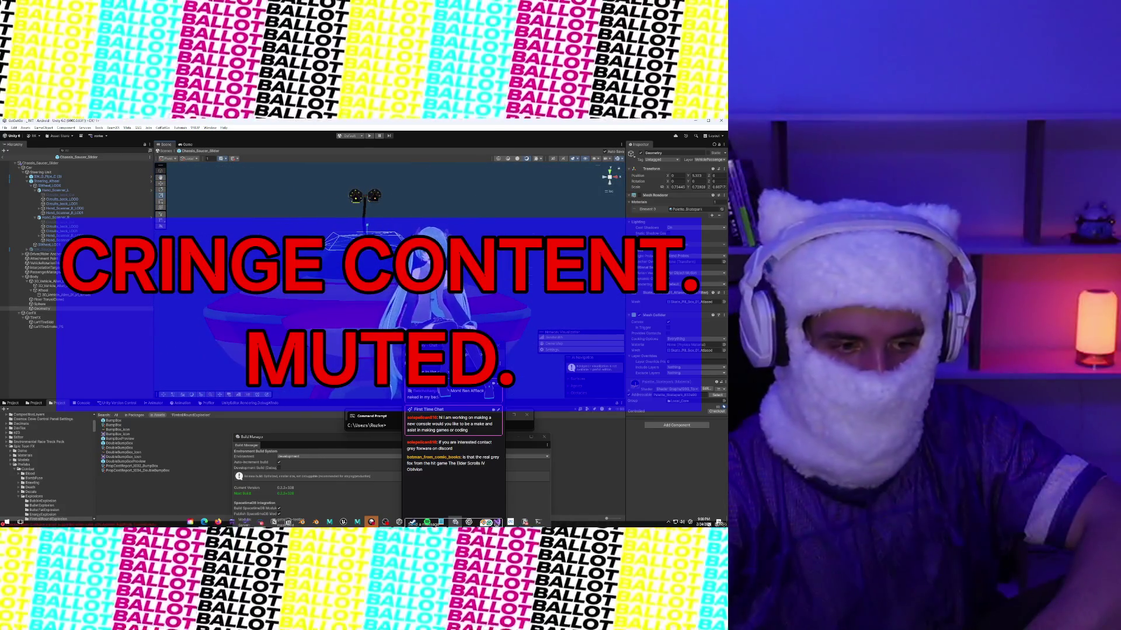
Step: Review the Floor Torus(Clone), Geometry and Sphere objects in turn
left_click(43, 300)
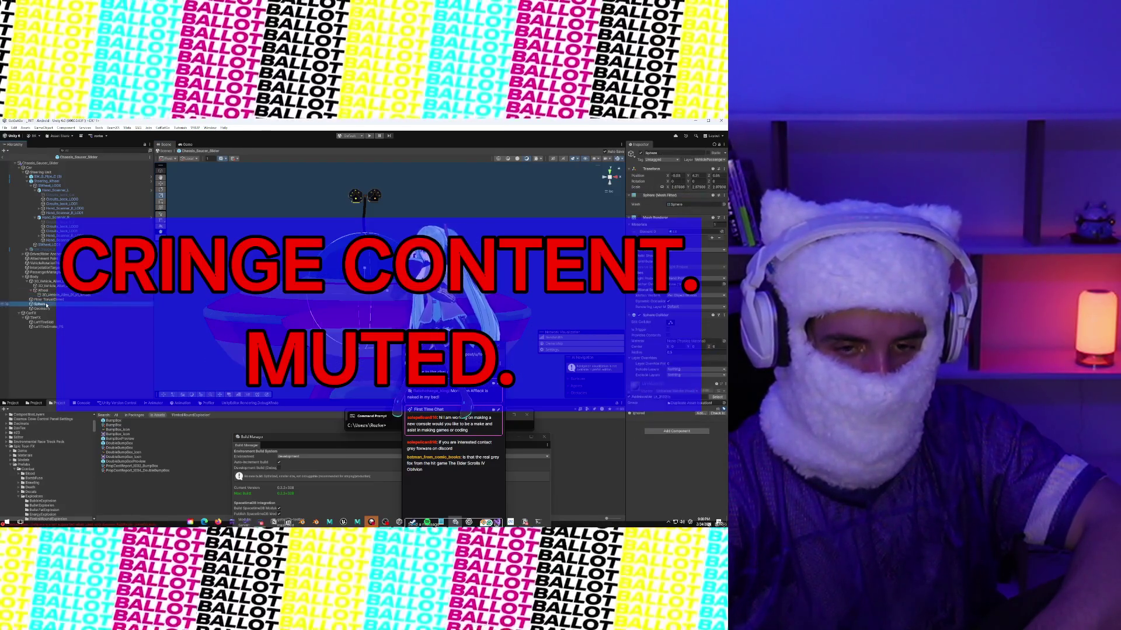
left_click(46, 309)
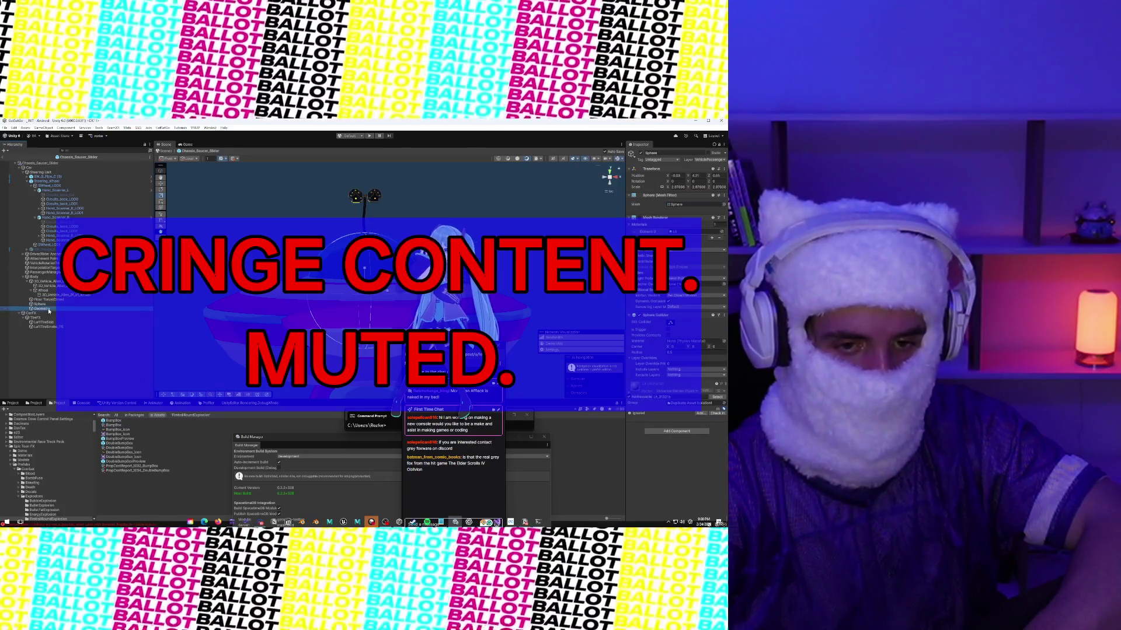
left_click(49, 304)
left_click(50, 300)
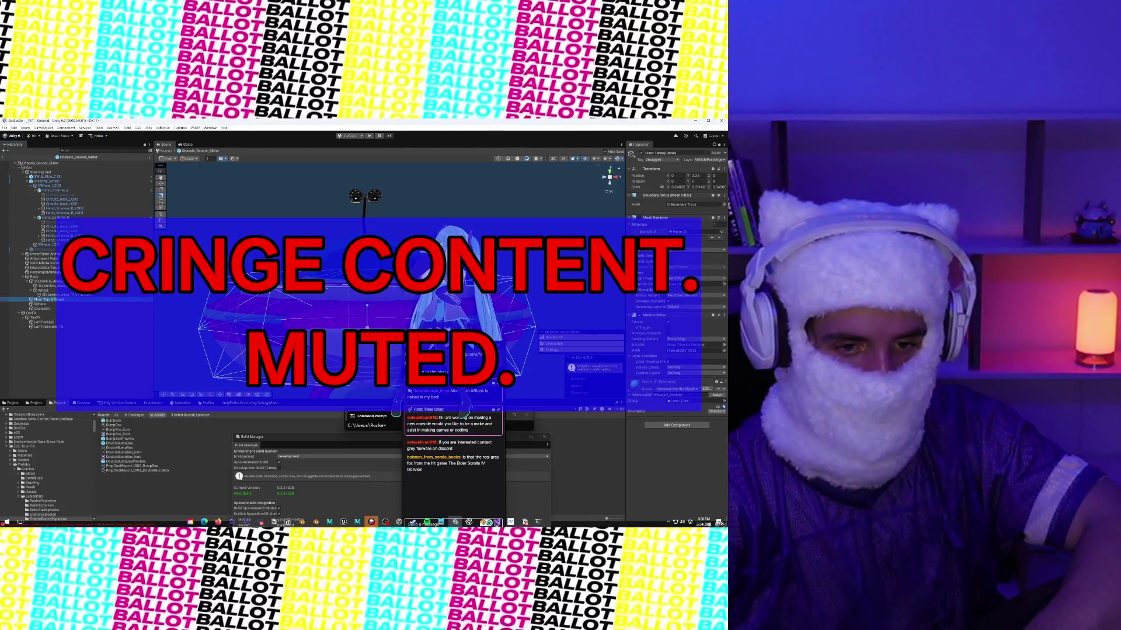
Step: Frame the alien vehicle's wheel torus and add a Mesh Collider to it
key("f")
left_click(317, 318)
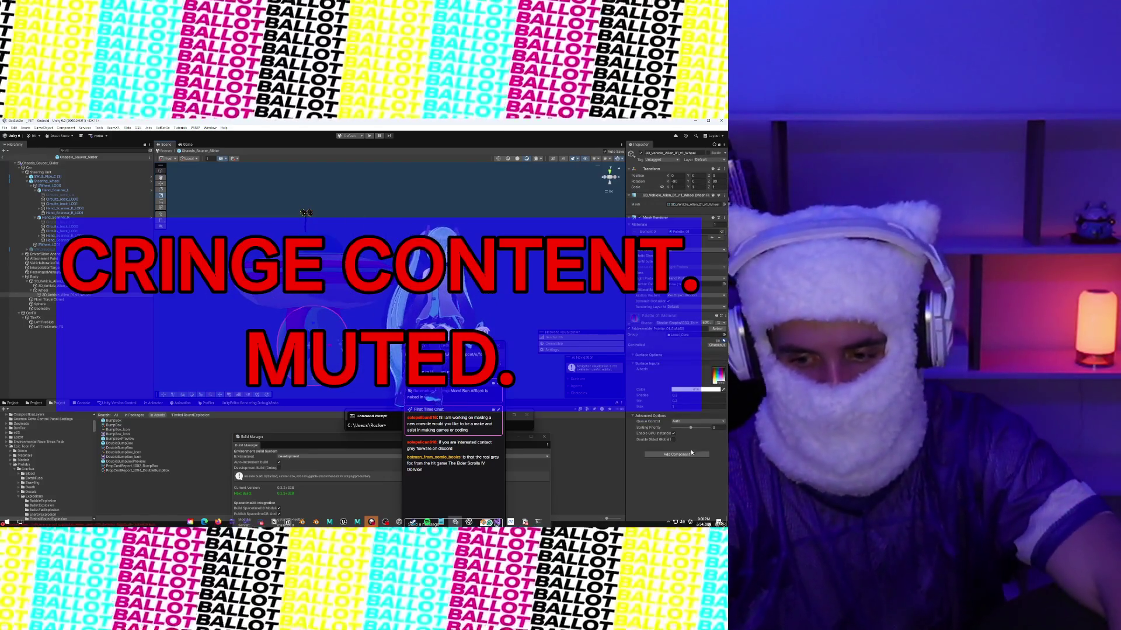
left_click(678, 455)
type("box")
key("BackSpace")
key("BackSpace")
key("BackSpace")
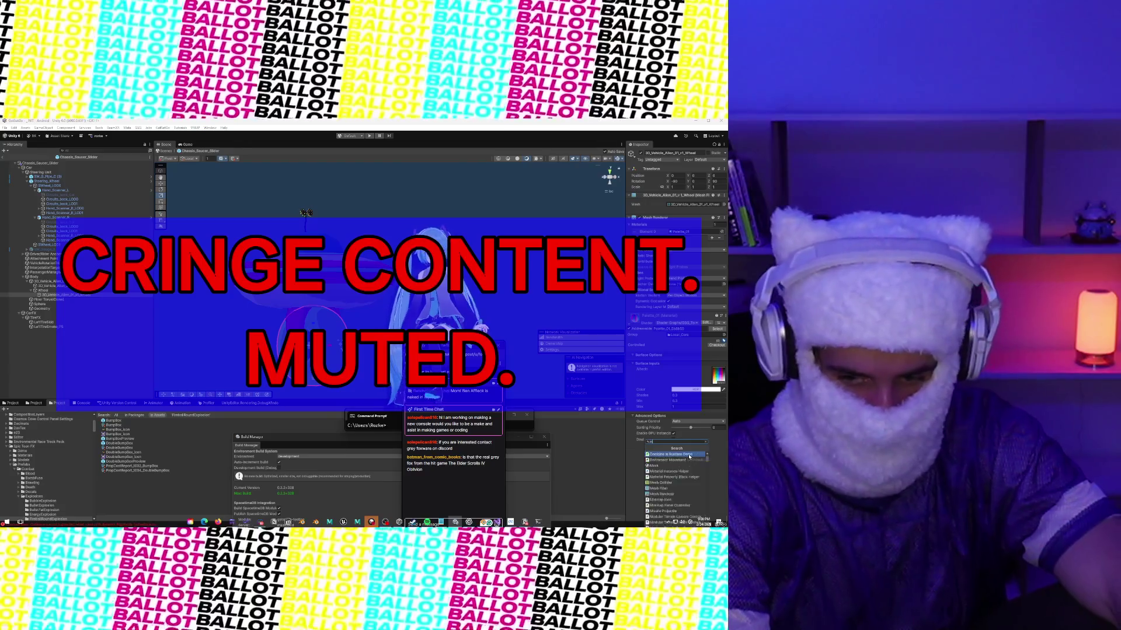
type("mesh")
key("Return")
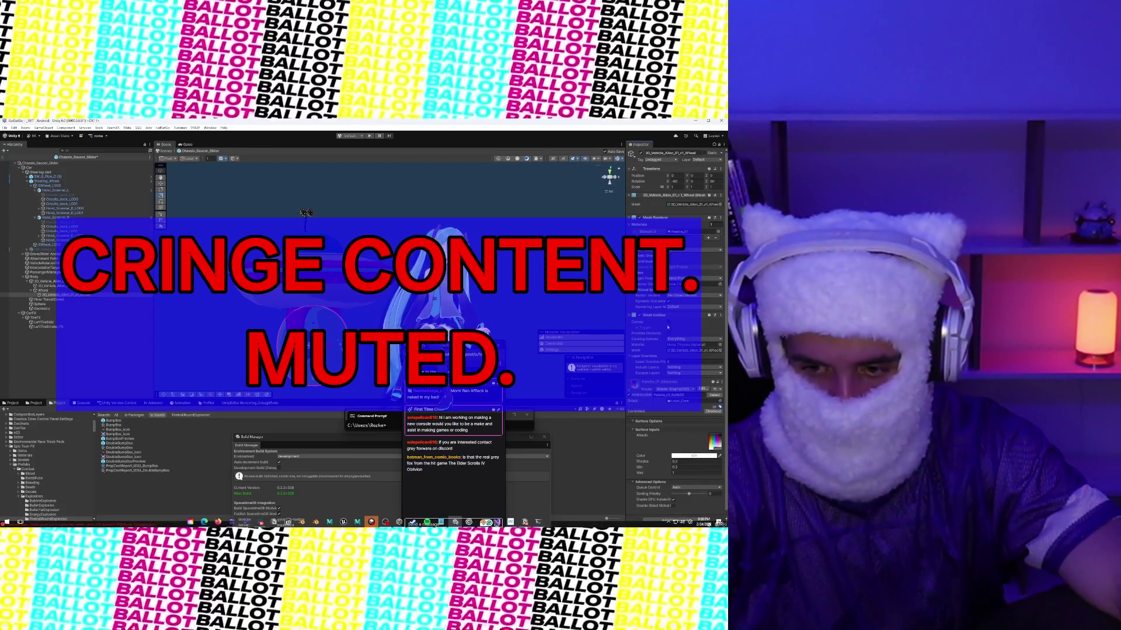
Step: Edit the wheel collider's Exclude Layers and Include Layers masks
left_click(683, 374)
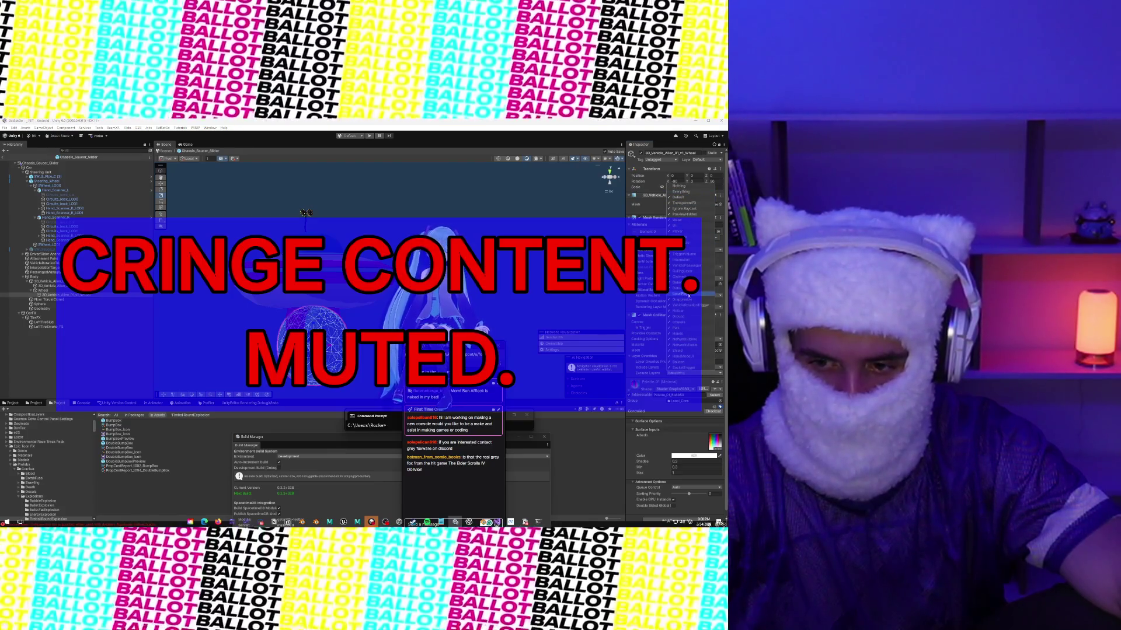
left_click(680, 367)
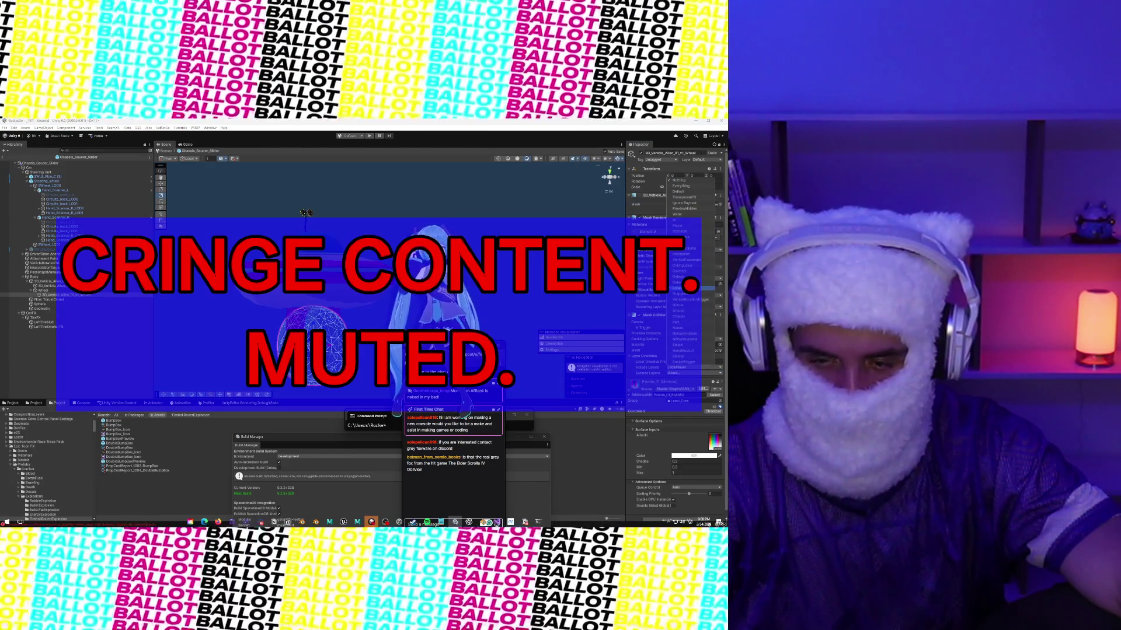
left_click(677, 373)
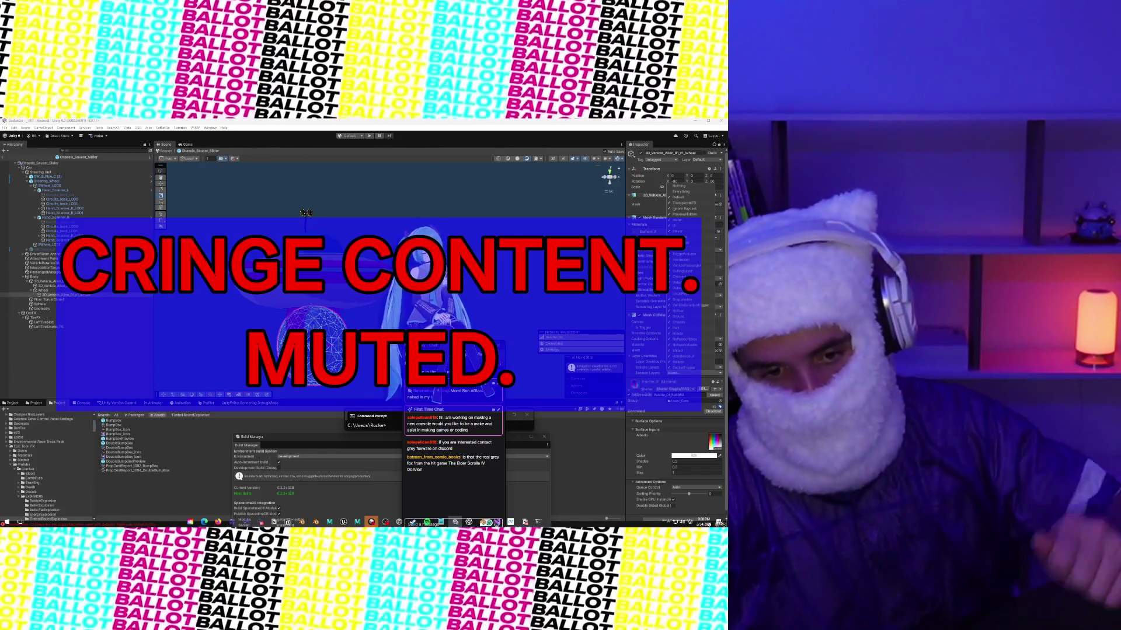
left_click(361, 206)
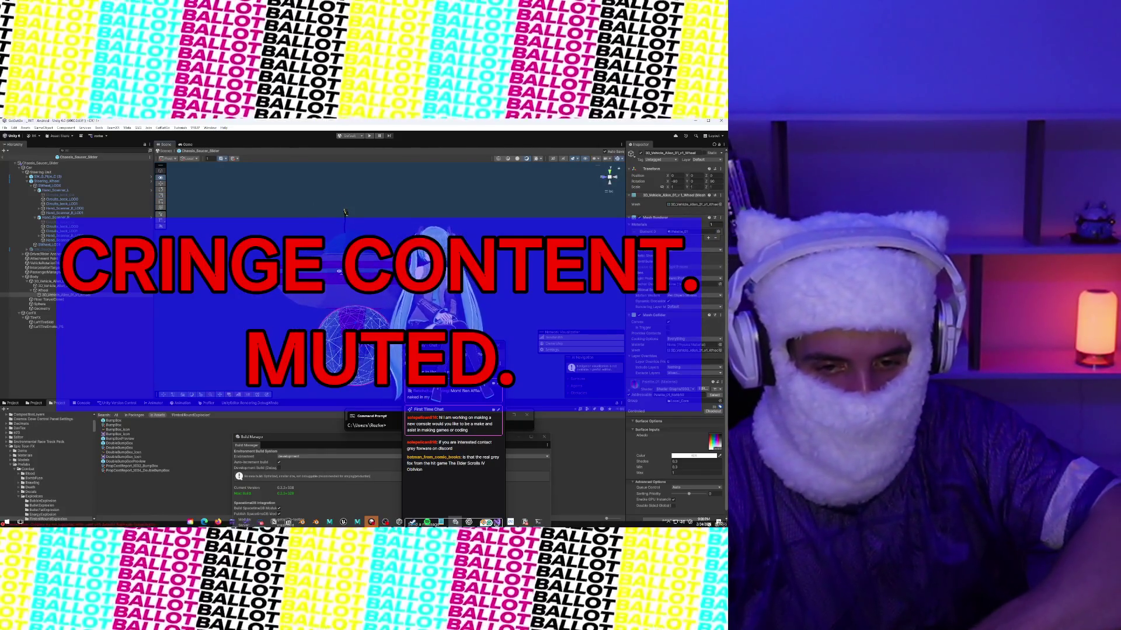
Step: Zoom in close on the saucer, select its body object and orbit for a better angle
left_click_drag(357, 266, 211, 211)
scroll(268, 263, "up", 5)
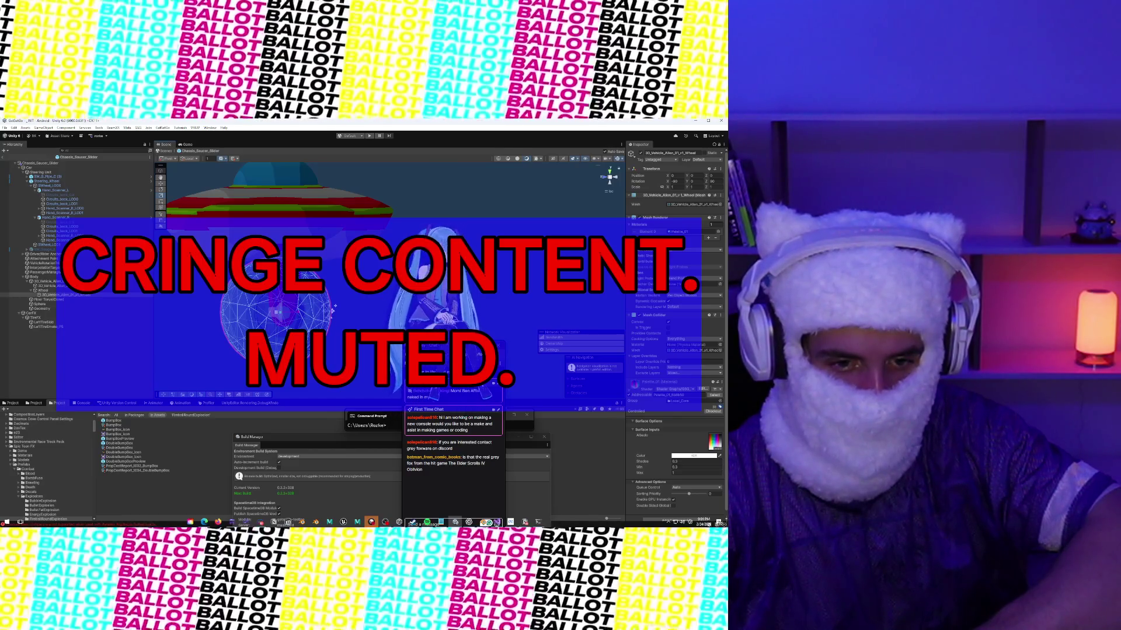
left_click(294, 295)
mouse_move(294, 295)
left_mouse_down()
mouse_move(314, 299)
mouse_move(325, 280)
left_mouse_up()
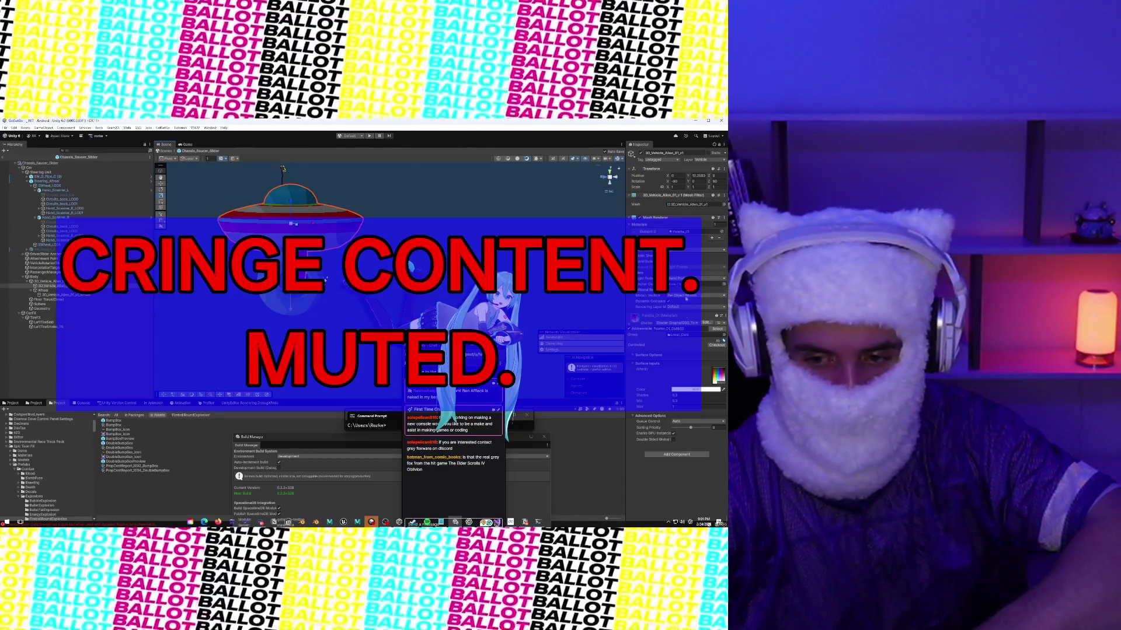
Step: Try a convex Mesh Collider on the saucer body, then disable and remove it
left_click(665, 454)
type("mesh")
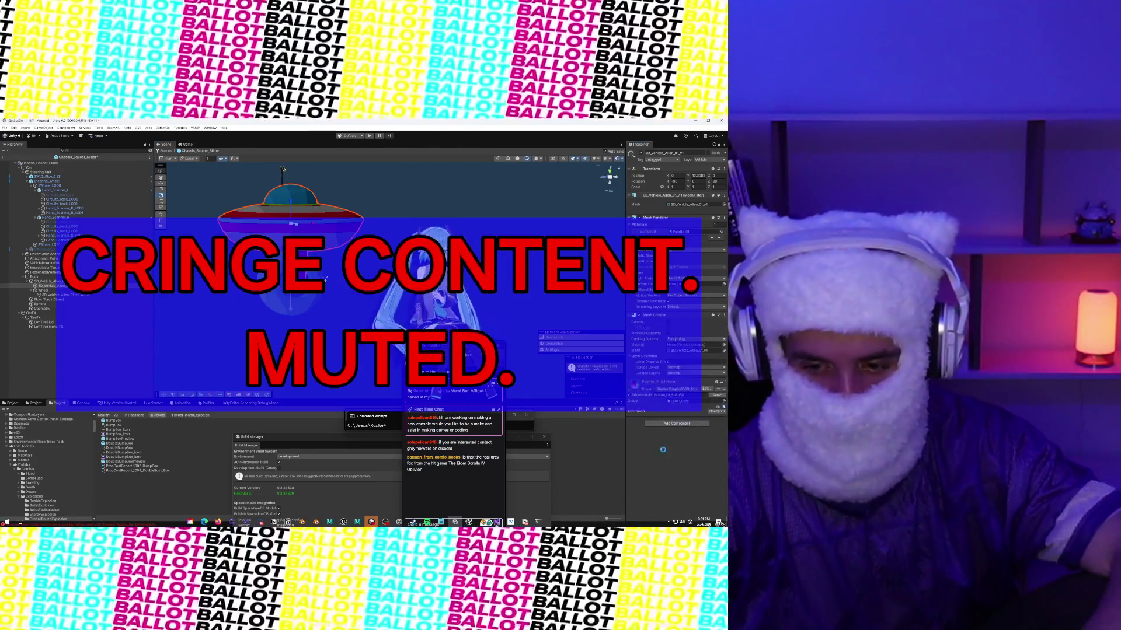
left_click(662, 454)
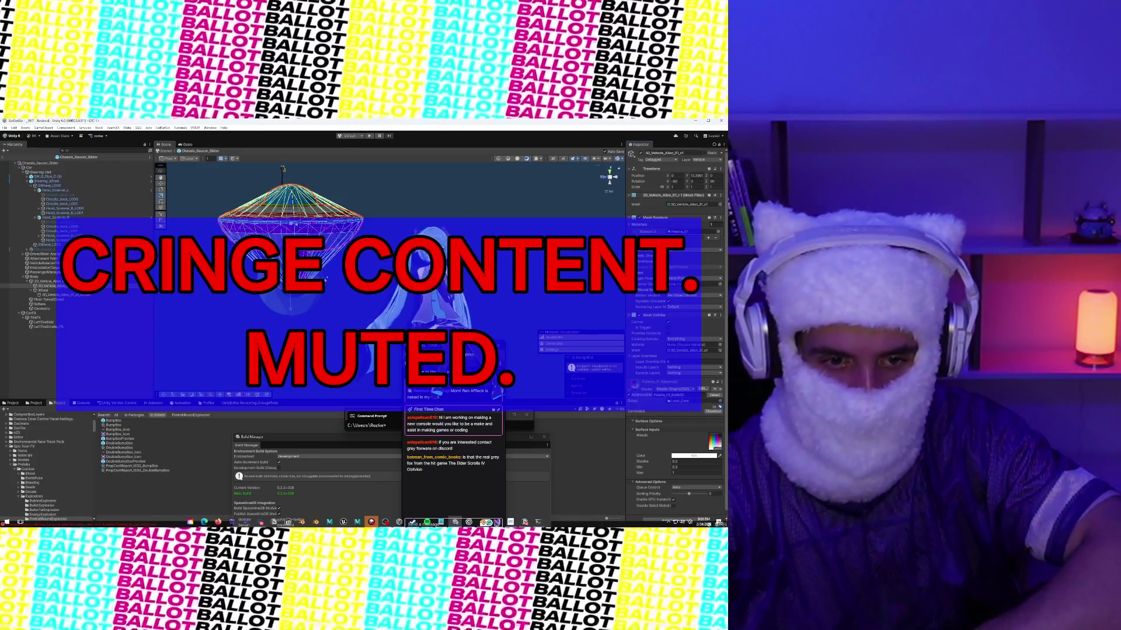
left_click(669, 323)
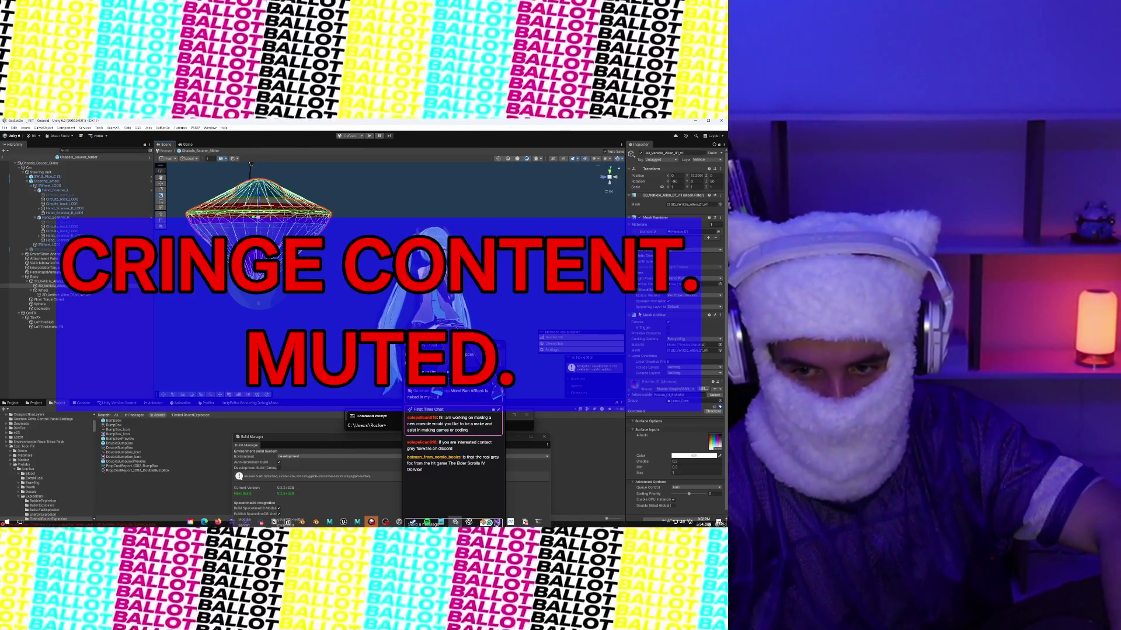
left_click(640, 316)
left_click(722, 316)
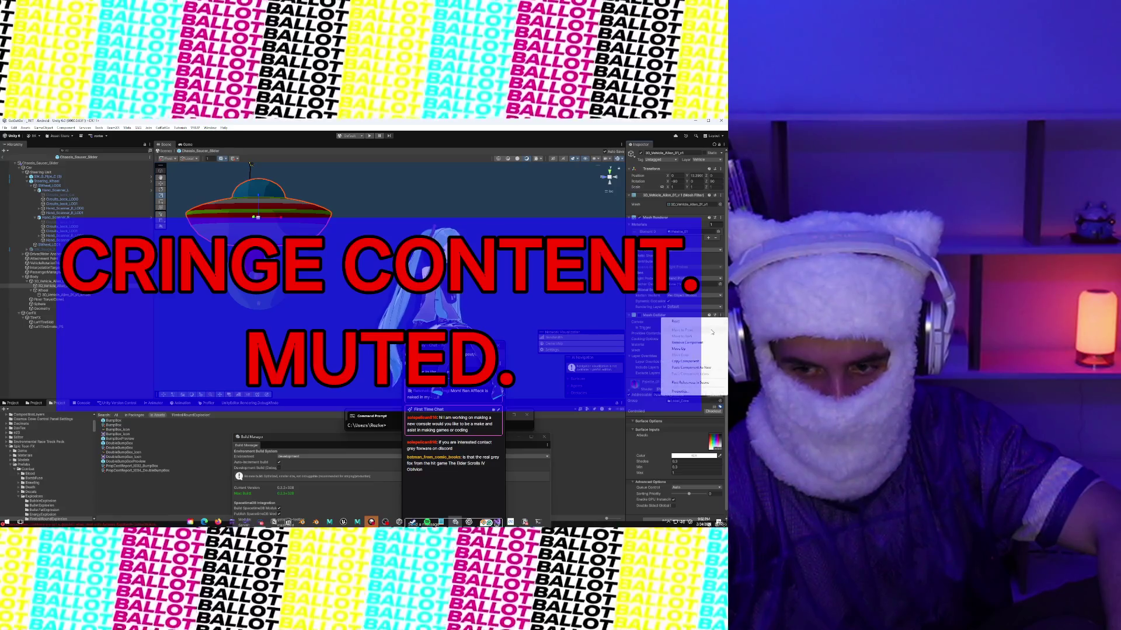
left_click(712, 343)
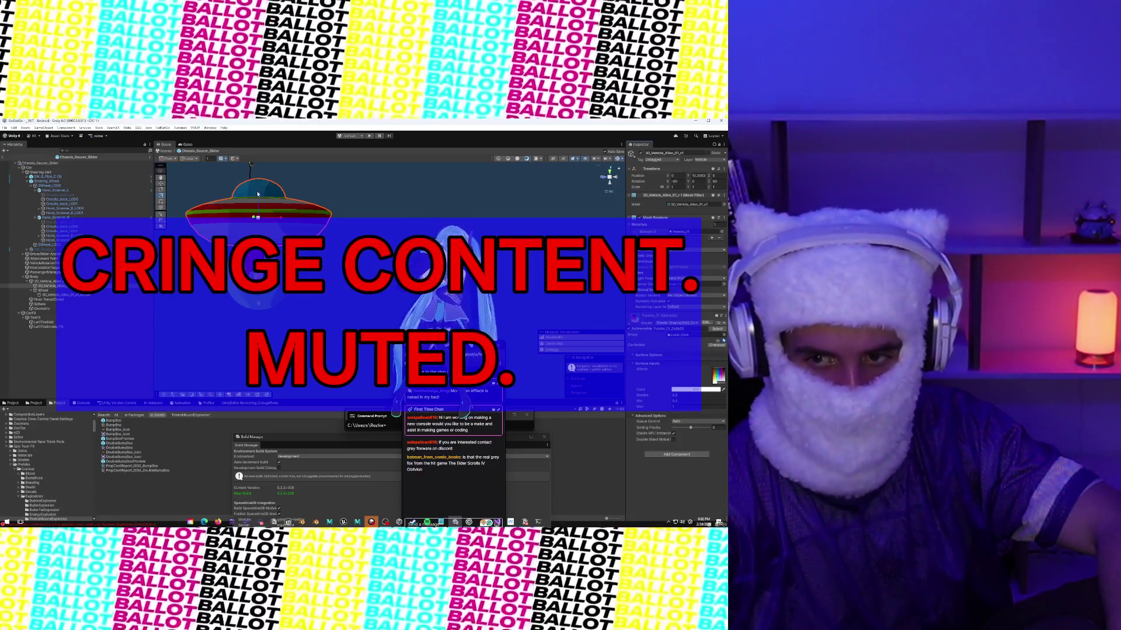
Step: Enable the Normal Vehicle Gizmos script on Chassis_Saucer_Slider
left_click(38, 163)
scroll(678, 356, "down", 5)
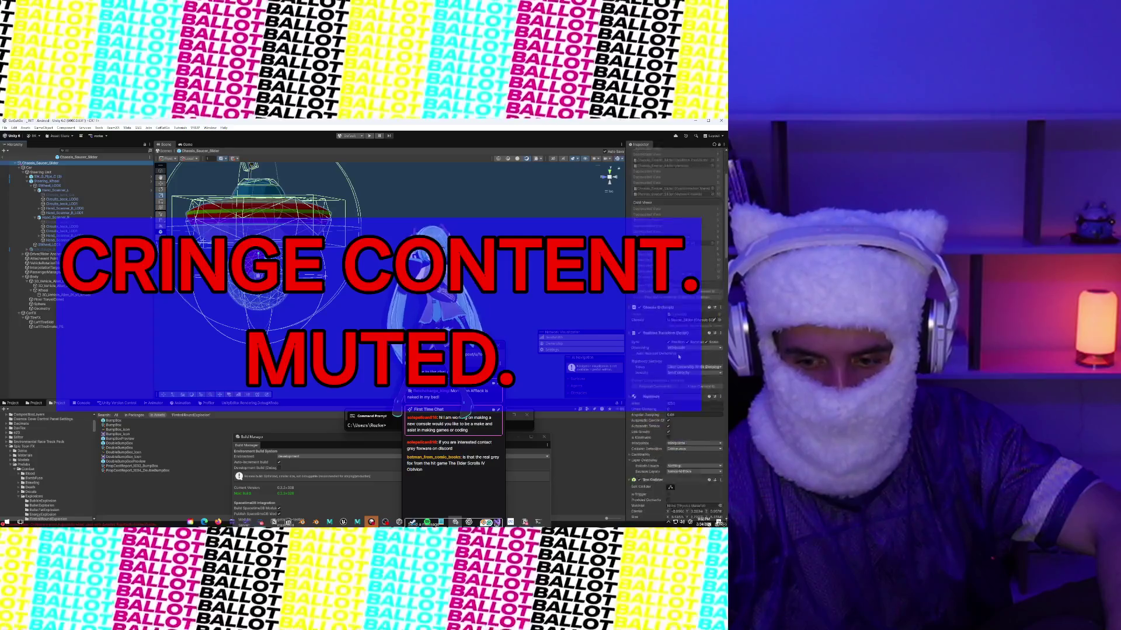
scroll(678, 356, "down", 10)
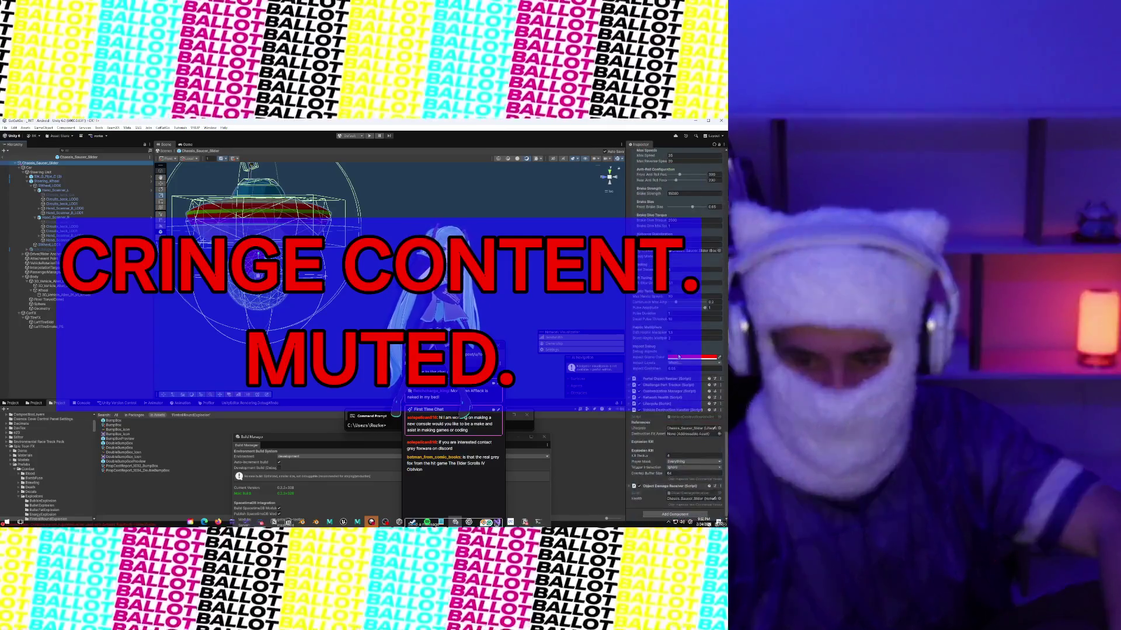
scroll(640, 300, "up", 10)
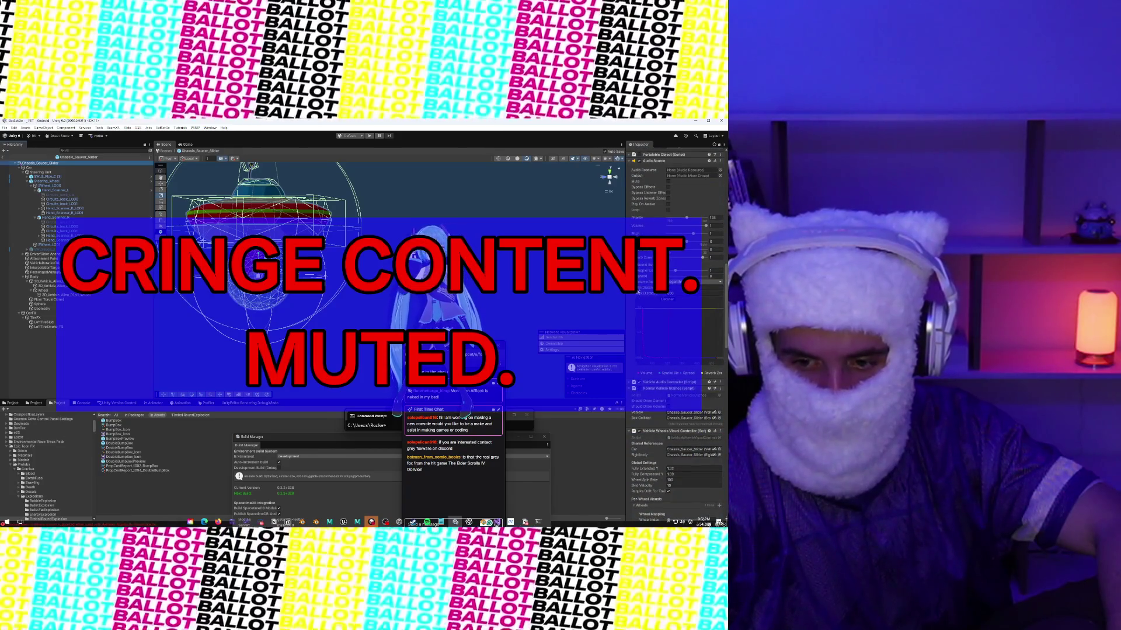
left_click(638, 388)
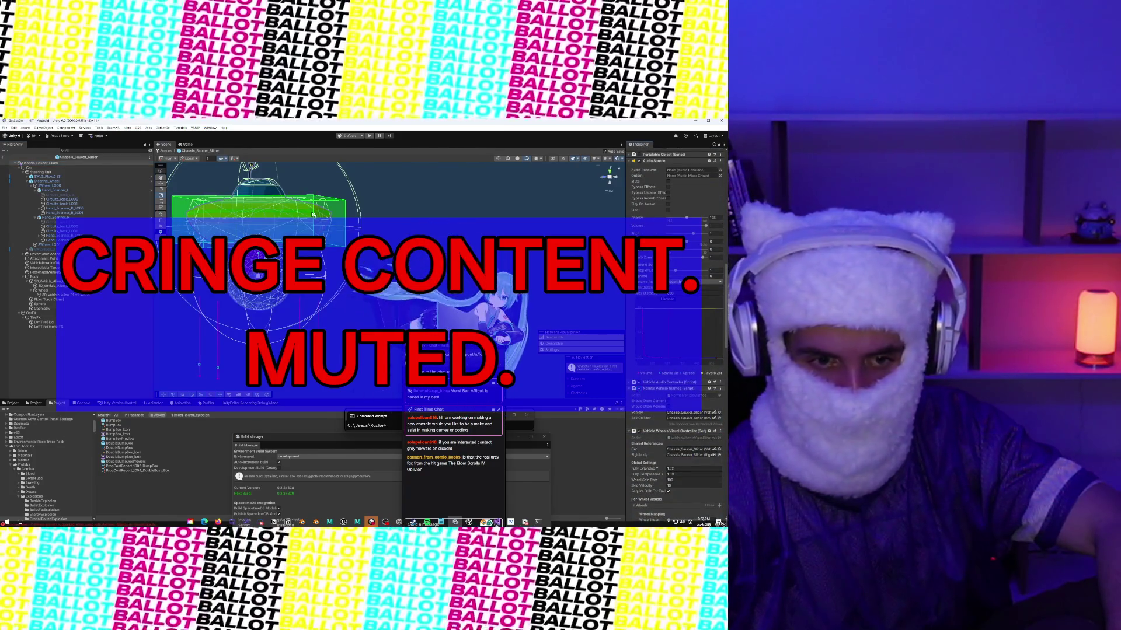